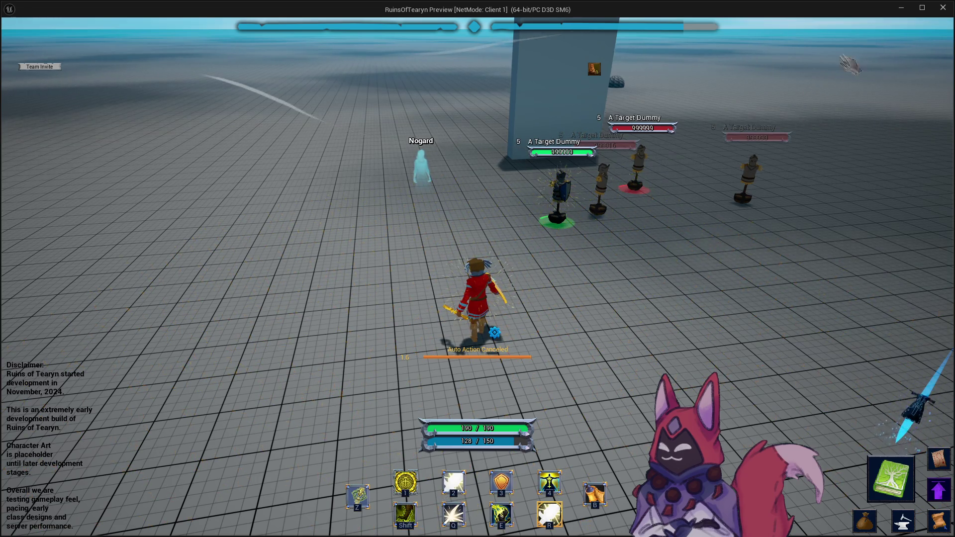
Leave the game preview, open the Content Drawer and collapse the AOE_Abilities and Audio_Pack folders.
{"action": "key", "text": "alt+Tab"}
{"action": "key", "text": "ctrl+space"}
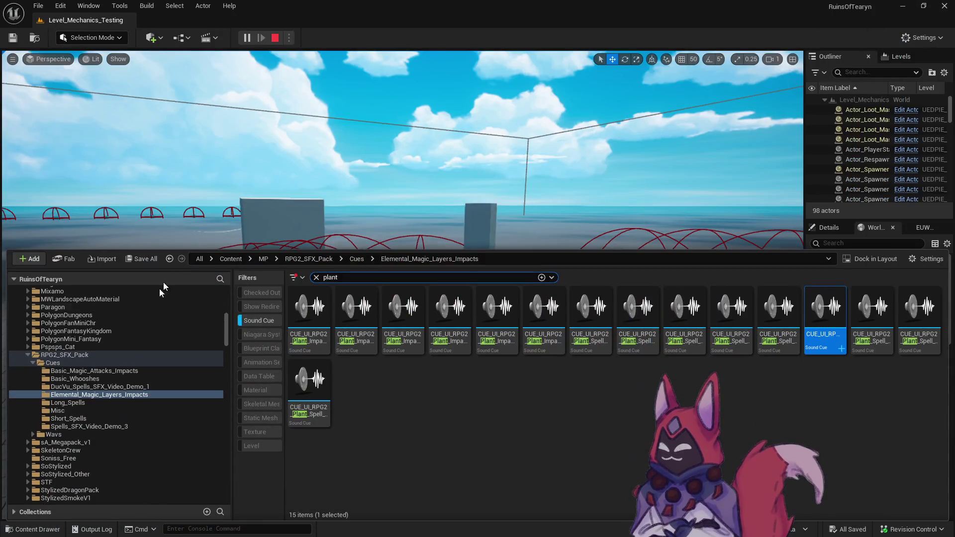
{"action": "scroll", "coordinate": [108, 381], "scroll_direction": "up", "scroll_amount": 10}
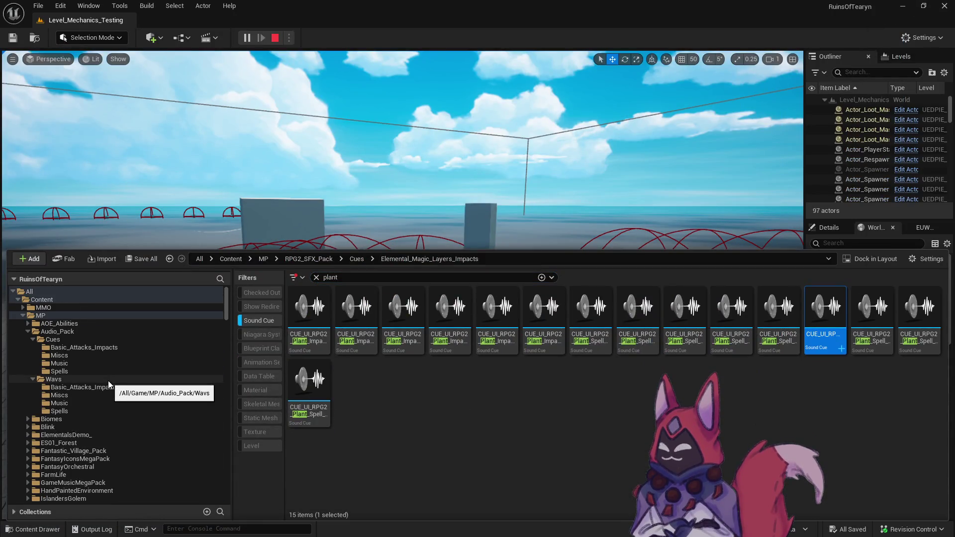
{"action": "left_click", "coordinate": [28, 323]}
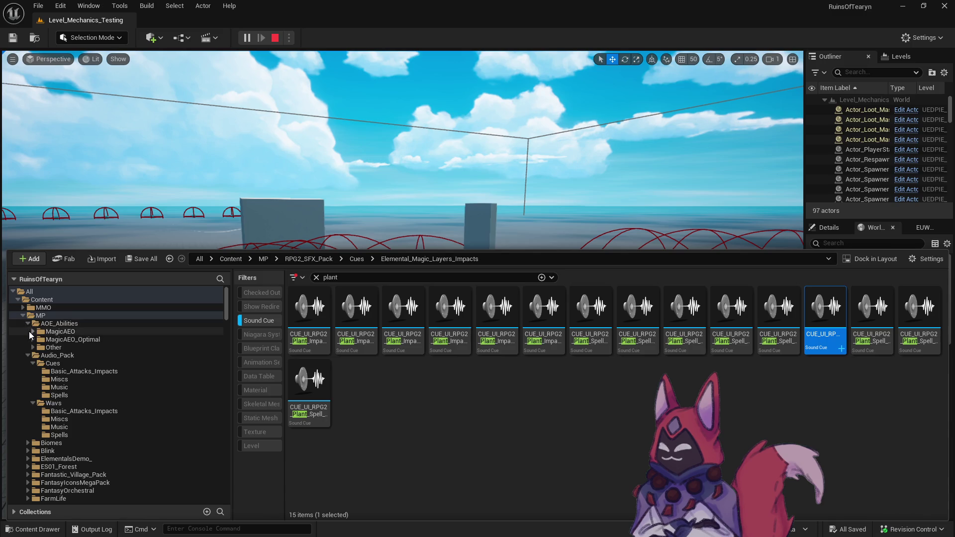
{"action": "left_click", "coordinate": [27, 323]}
{"action": "left_click", "coordinate": [28, 331]}
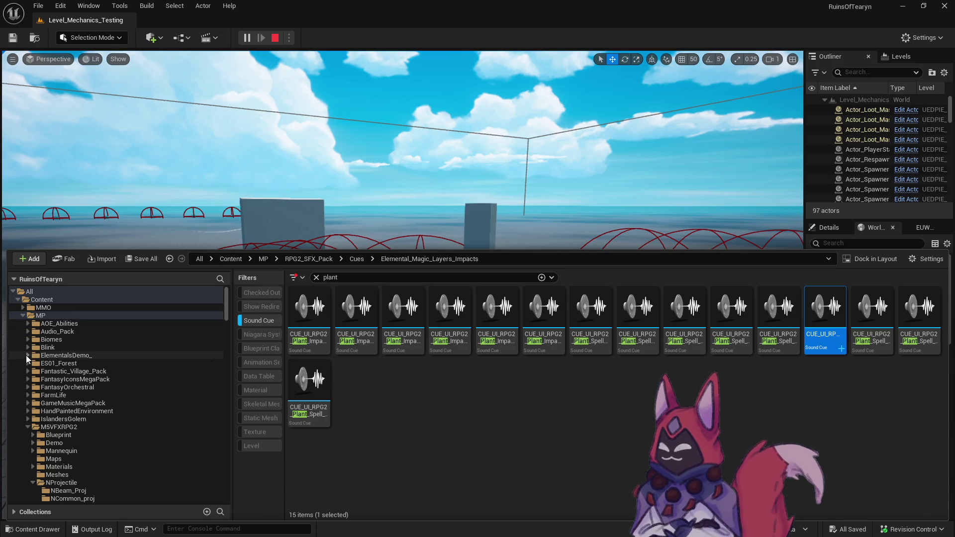
{"action": "scroll", "coordinate": [30, 348], "scroll_direction": "down", "scroll_amount": 20}
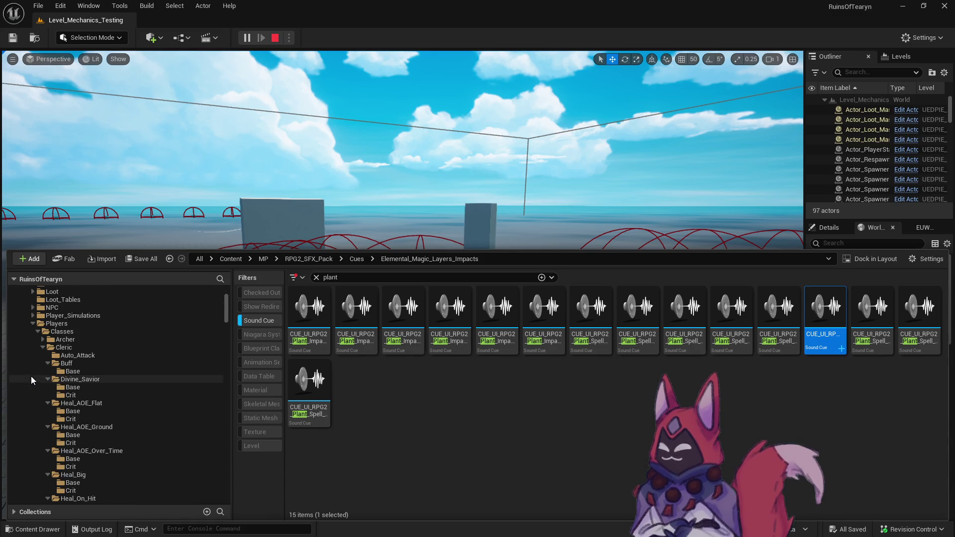
Show Heal_AOE_Flat's Base folder with the plant search cleared and the Sound Cue filter off.
{"action": "left_click", "coordinate": [87, 379]}
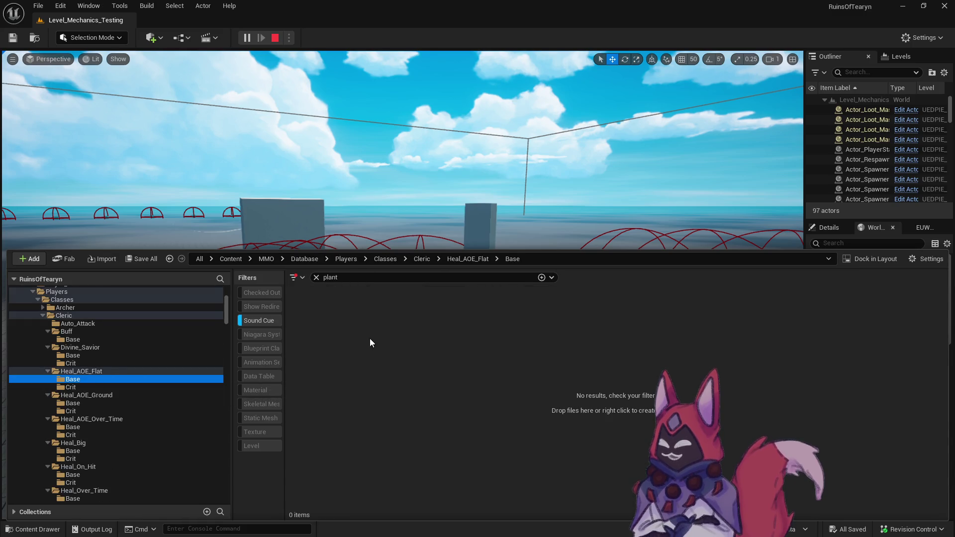
{"action": "left_click", "coordinate": [316, 277]}
{"action": "left_click", "coordinate": [261, 321]}
Open the Heal_AOE_Flat data table, collapse all categories and expand UserInterface.
{"action": "double_click", "coordinate": [309, 316]}
{"action": "scroll", "coordinate": [390, 395], "scroll_direction": "down", "scroll_amount": 10}
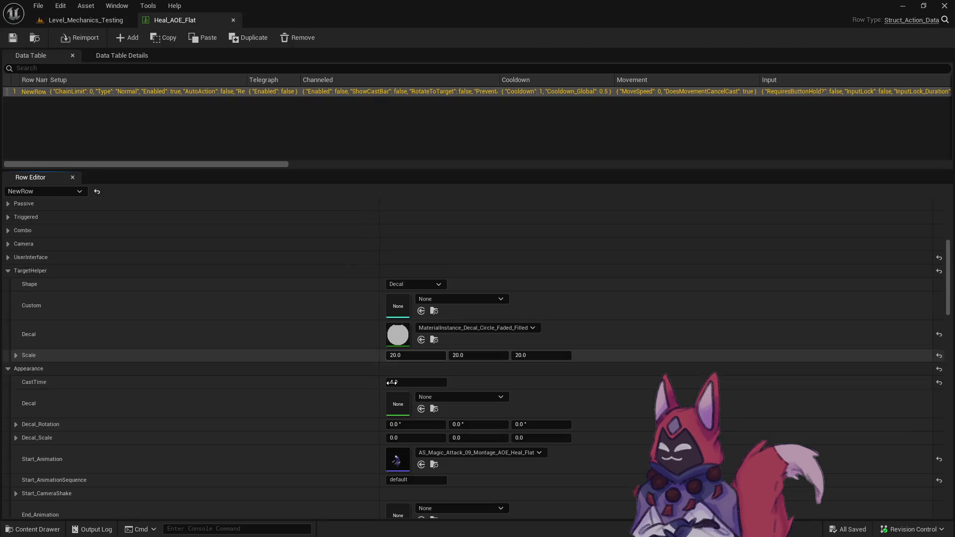
{"action": "scroll", "coordinate": [392, 381], "scroll_direction": "up", "scroll_amount": 10}
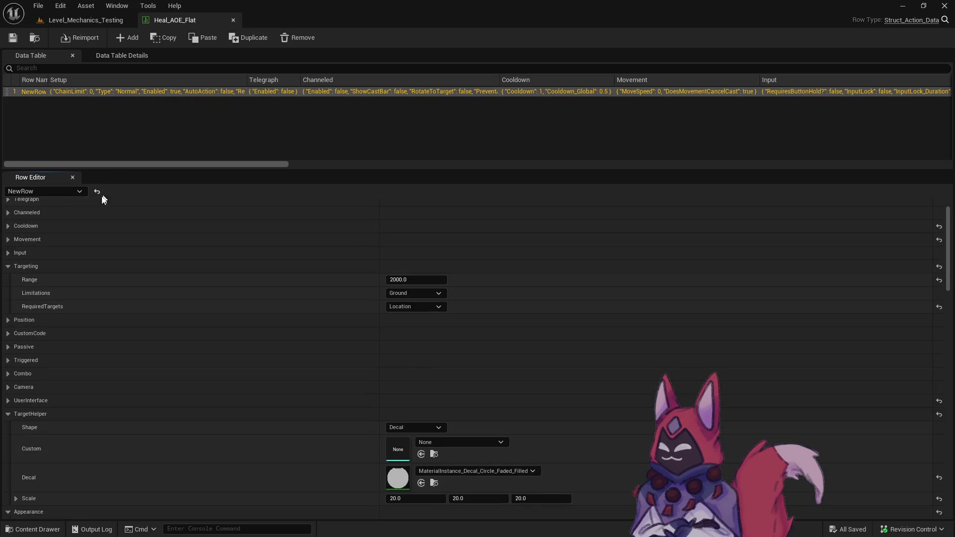
{"action": "scroll", "coordinate": [83, 207], "scroll_direction": "up", "scroll_amount": 2}
{"action": "right_click", "coordinate": [82, 204]}
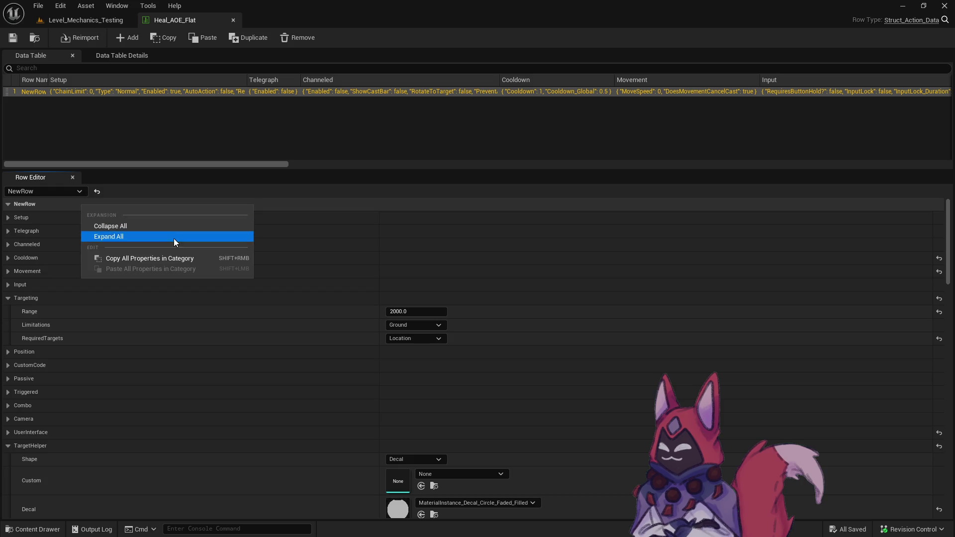
{"action": "left_click", "coordinate": [148, 222]}
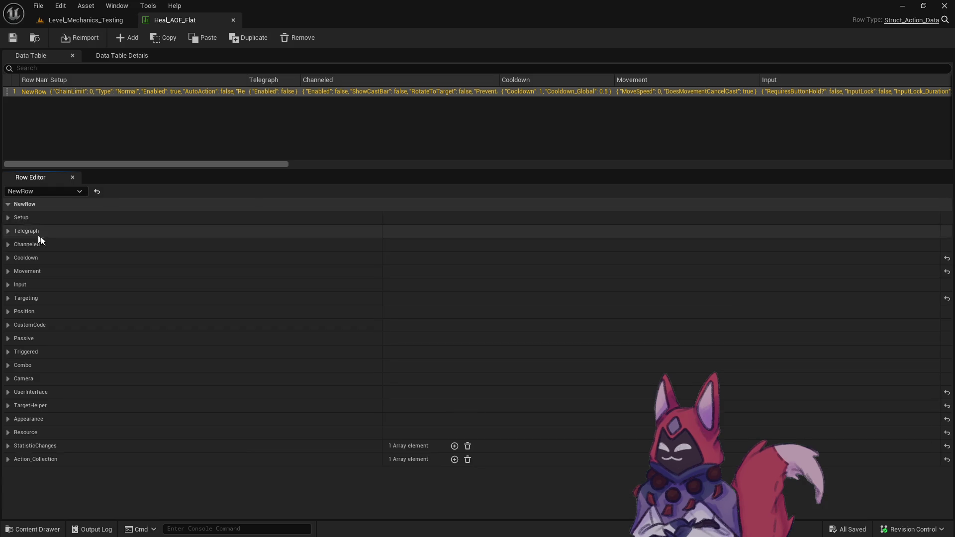
{"action": "left_click", "coordinate": [8, 392]}
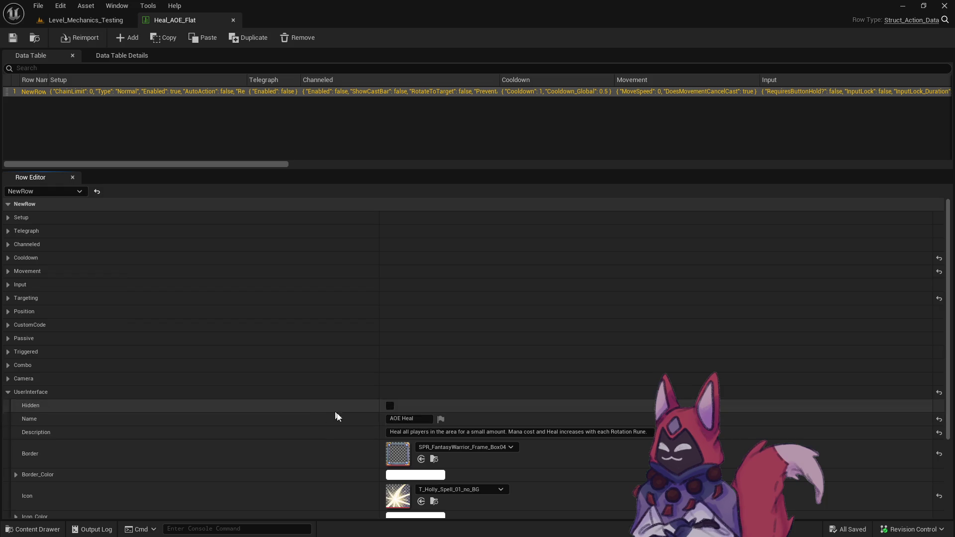
Change the display name to 'AOE Heal: Burst', save the table and close it.
{"action": "left_click", "coordinate": [427, 419]}
{"action": "left_click", "coordinate": [427, 419]}
{"action": "type", "text": "Flat"}
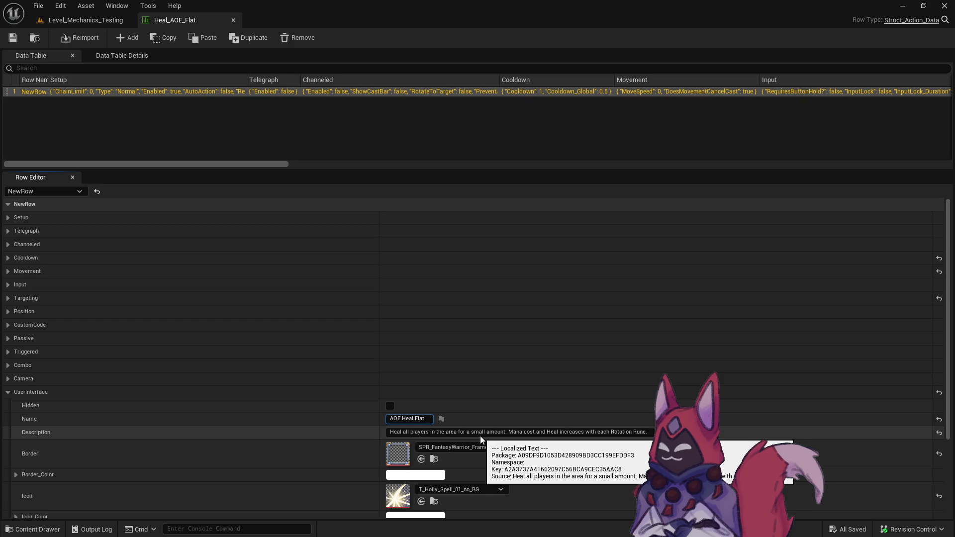
{"action": "key", "text": "BackSpace"}
{"action": "key", "text": "BackSpace"}
{"action": "key", "text": "BackSpace"}
{"action": "type", "text": "Burst"}
{"action": "key", "text": "Return"}
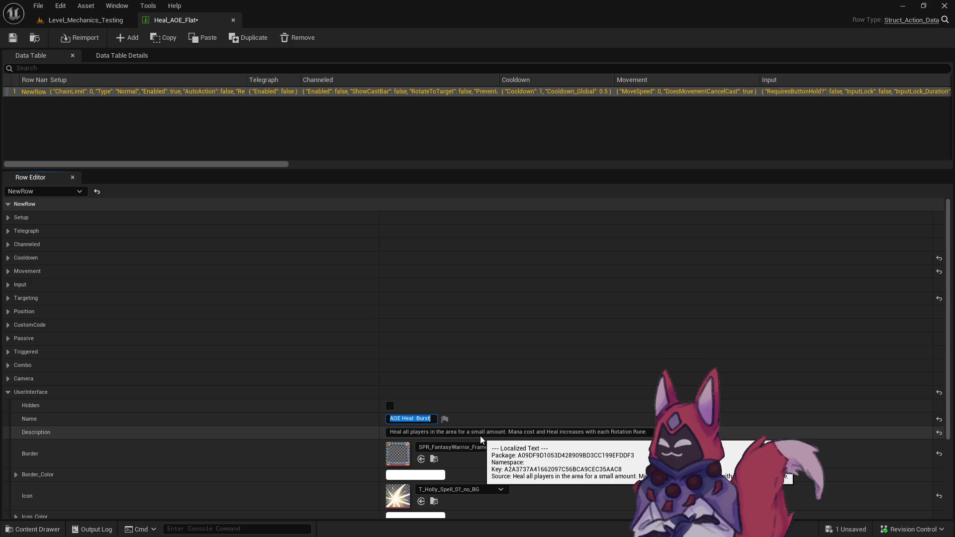
{"action": "key", "text": "ctrl+s"}
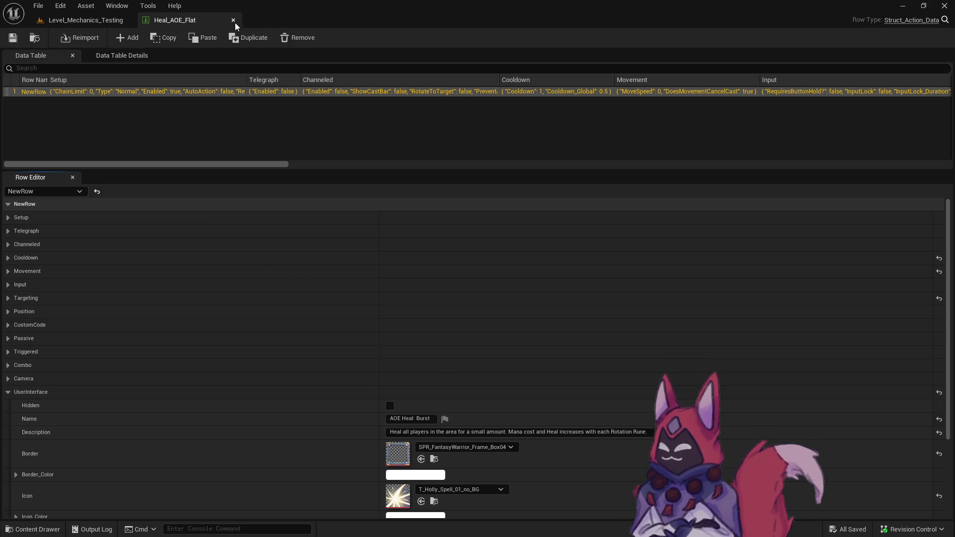
{"action": "left_click", "coordinate": [233, 20]}
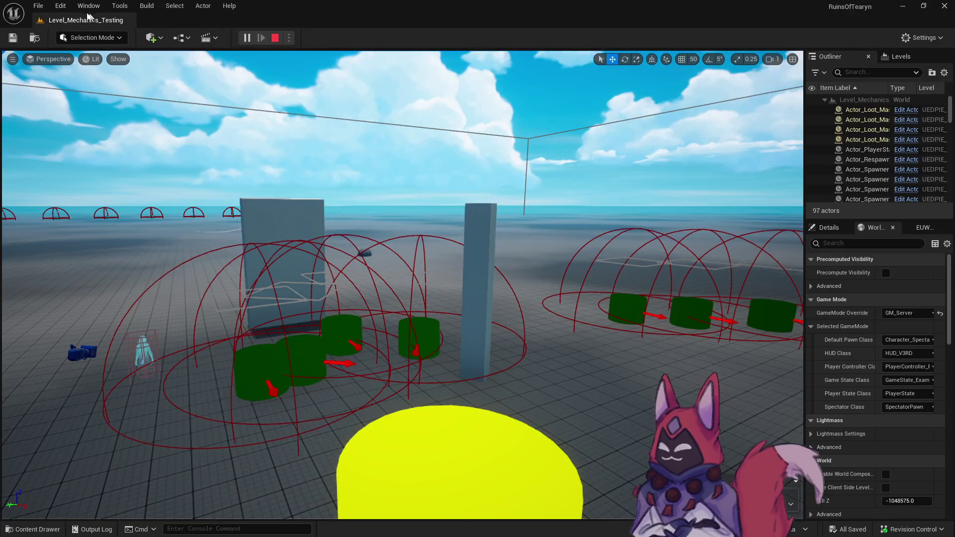
Check Heal_AOE_Flat_Crit's 'AOE Heal: Burst (Crit)' name, then show Heal_AOE_Over_Time's Base folder.
{"action": "key", "text": "ctrl+space"}
{"action": "left_click", "coordinate": [117, 387]}
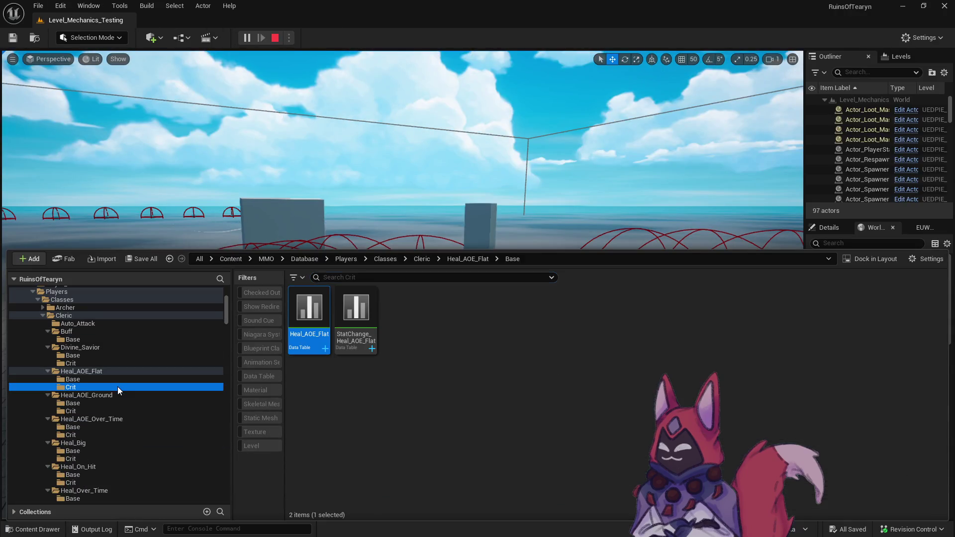
{"action": "double_click", "coordinate": [309, 332]}
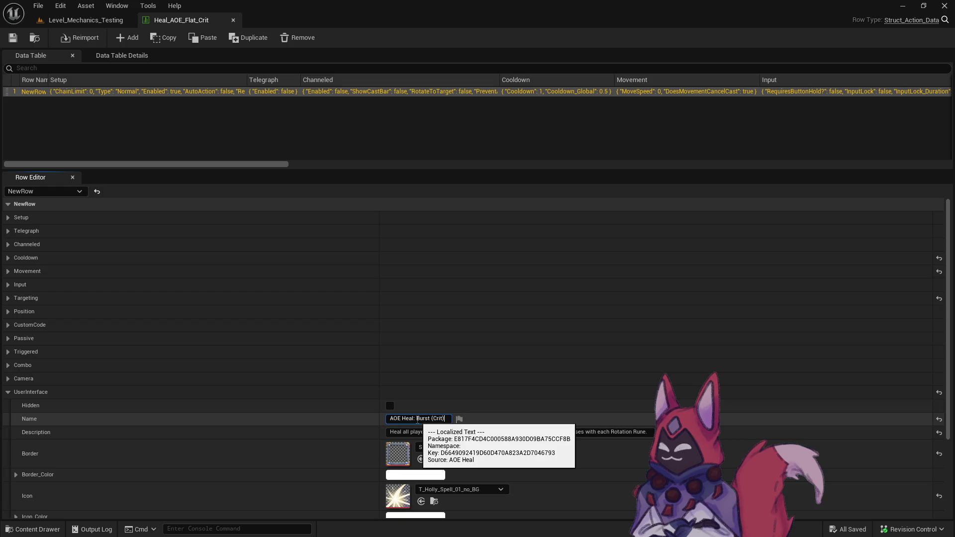
{"action": "left_click", "coordinate": [233, 20]}
{"action": "key", "text": "ctrl+space"}
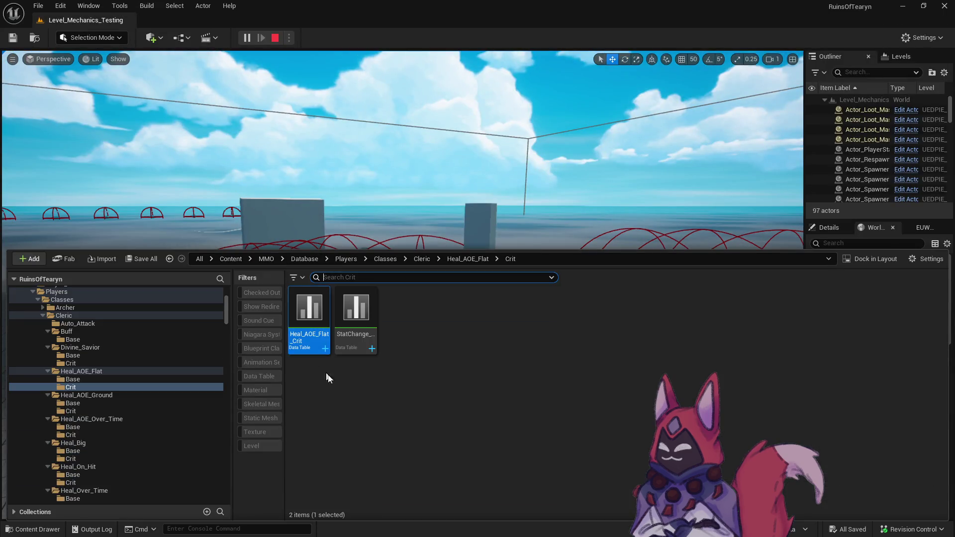
{"action": "left_click", "coordinate": [127, 429]}
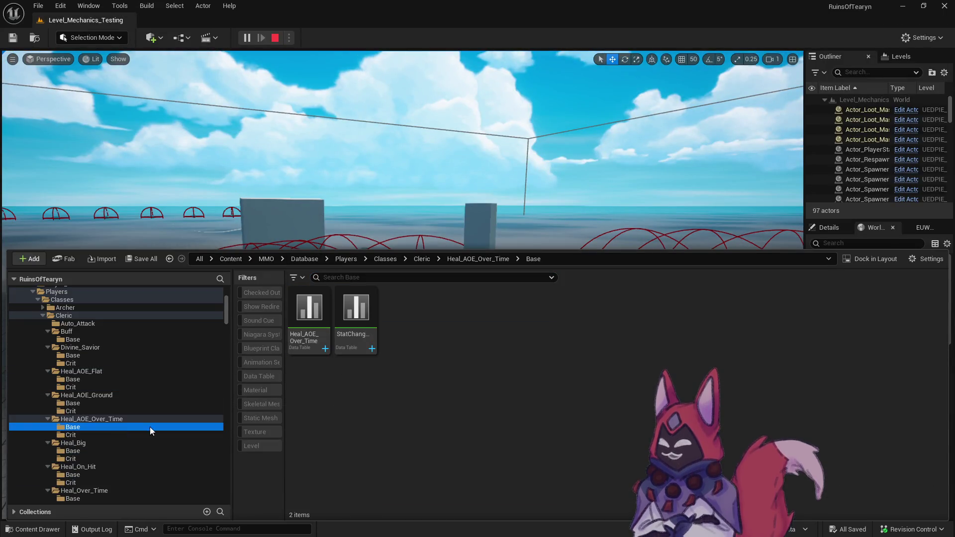
Review the Heal_AOE_Over_Time table's name without changing it.
{"action": "double_click", "coordinate": [309, 318]}
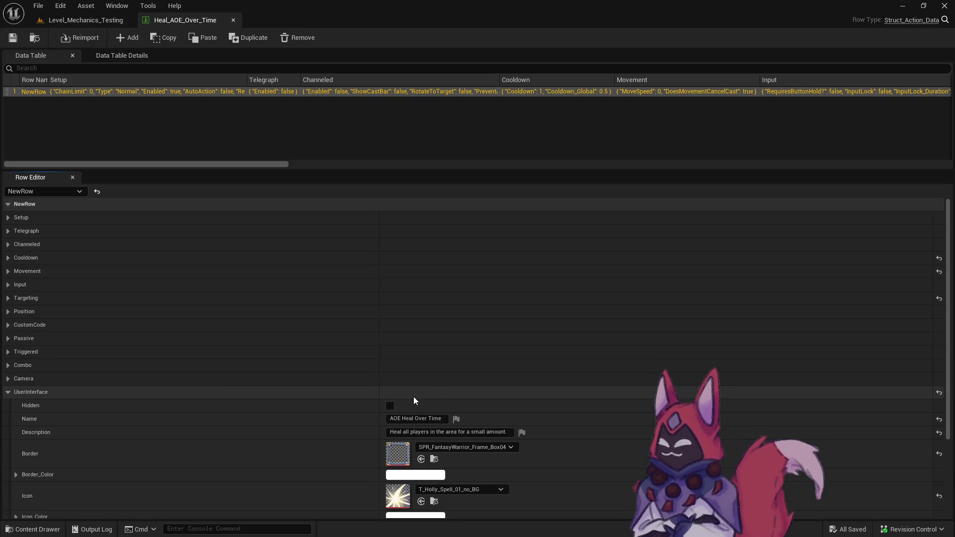
{"action": "left_click", "coordinate": [414, 419]}
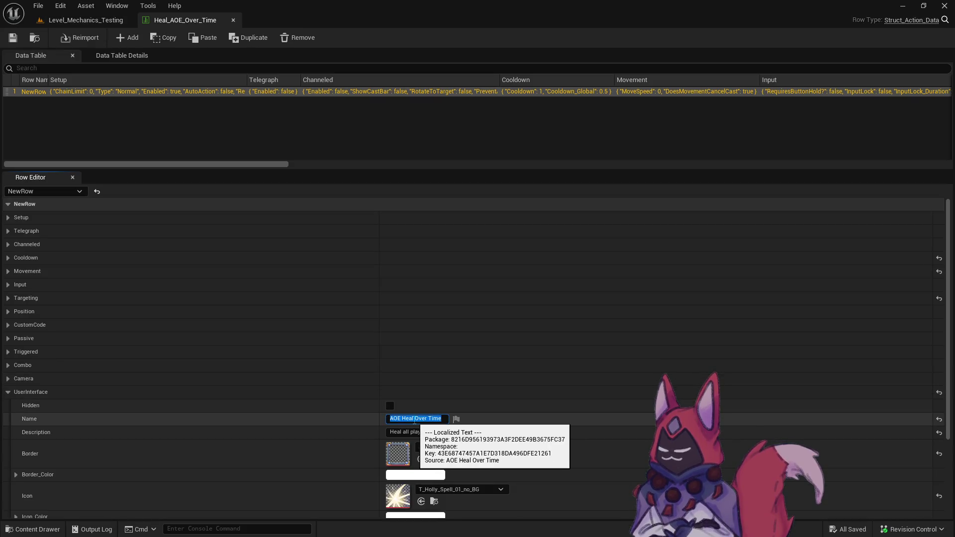
{"action": "left_click", "coordinate": [415, 419]}
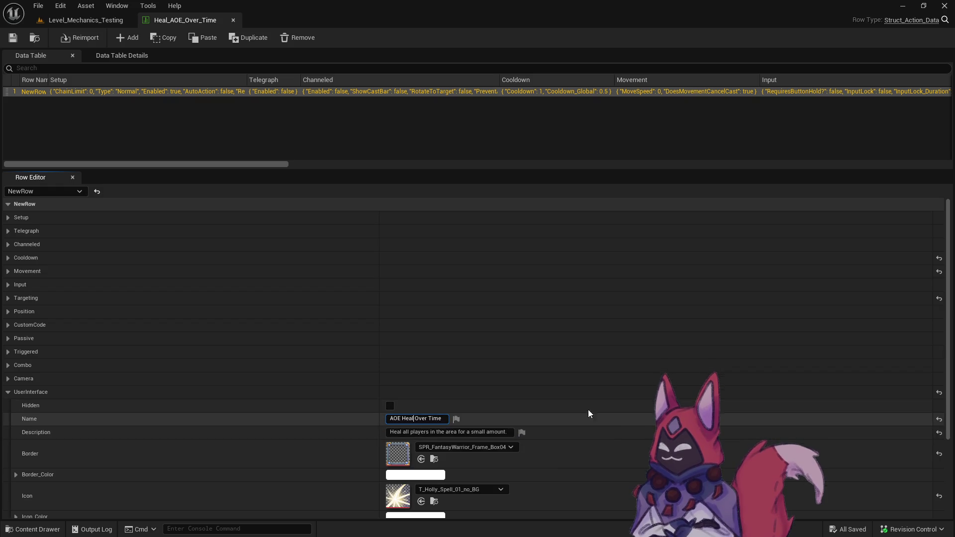
{"action": "left_click", "coordinate": [233, 20]}
Append '(Crit)' to Heal_AOE_Over_Time_Crit's name, save it, then show Heal_AOE_Ground's Base folder.
{"action": "key", "text": "ctrl+space"}
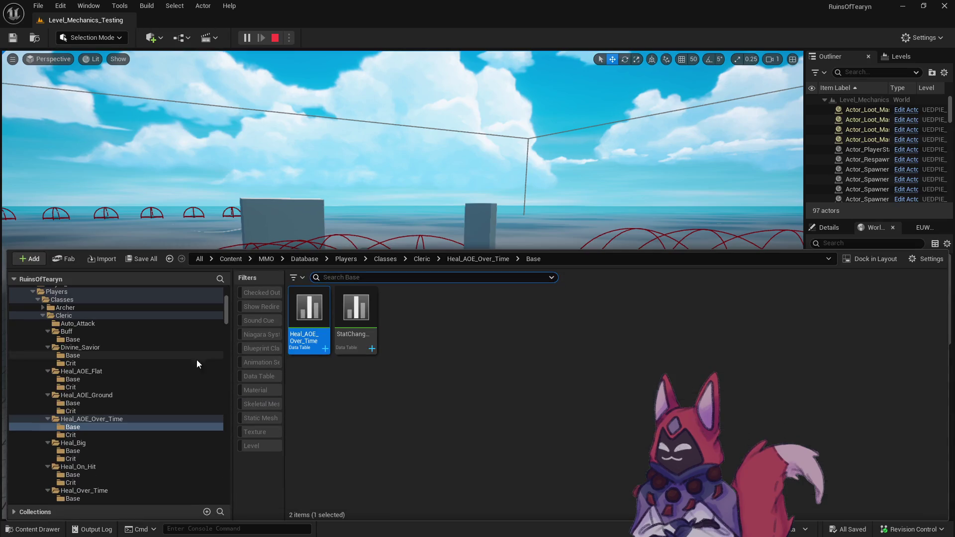
{"action": "left_click", "coordinate": [97, 434]}
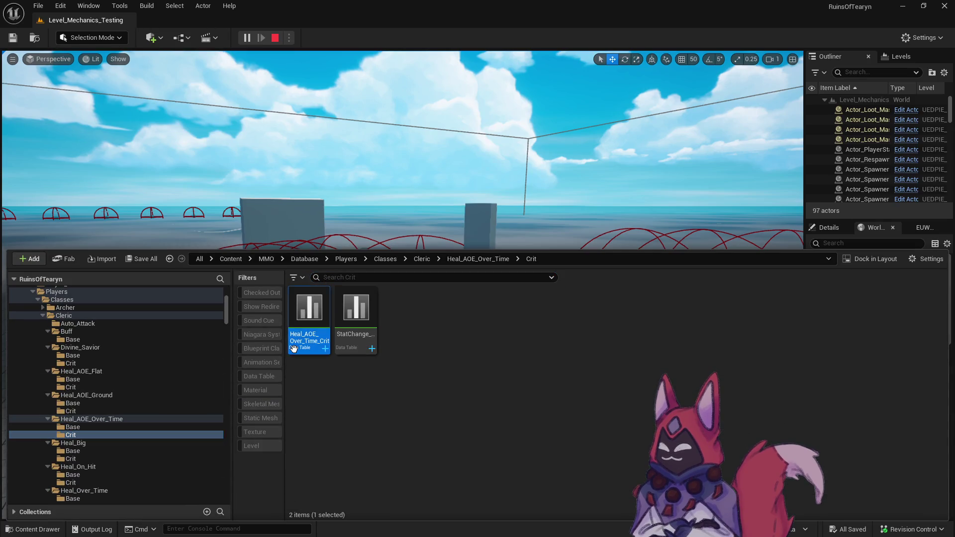
{"action": "double_click", "coordinate": [309, 343]}
{"action": "left_click", "coordinate": [430, 418]}
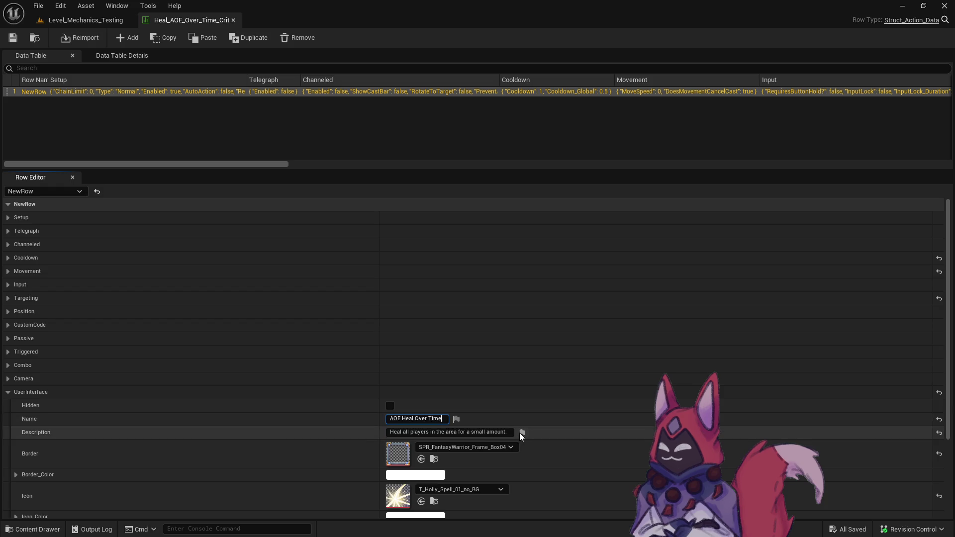
{"action": "type", "text": " (Crit"}
{"action": "type", "text": ")"}
{"action": "key", "text": "Return"}
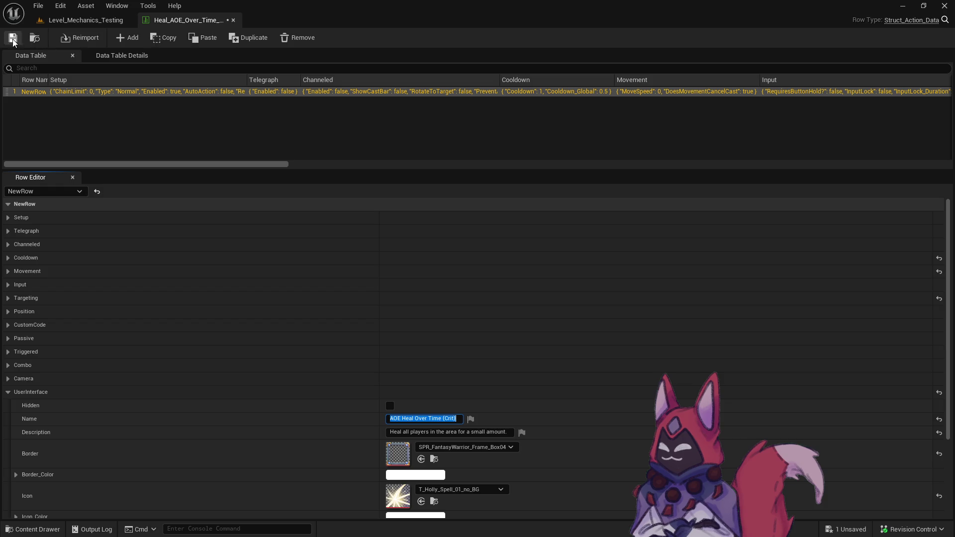
{"action": "left_click", "coordinate": [233, 20]}
{"action": "key", "text": "ctrl+space"}
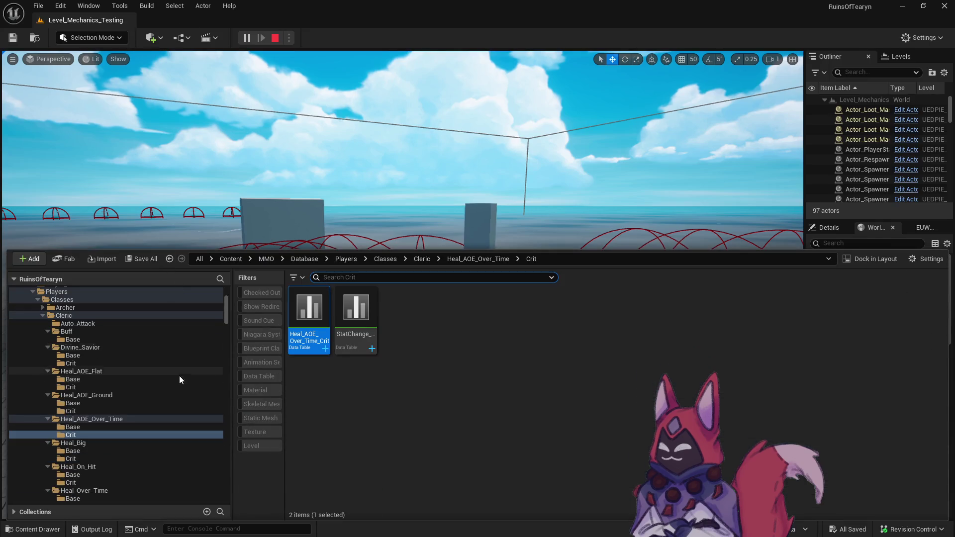
{"action": "left_click", "coordinate": [102, 403]}
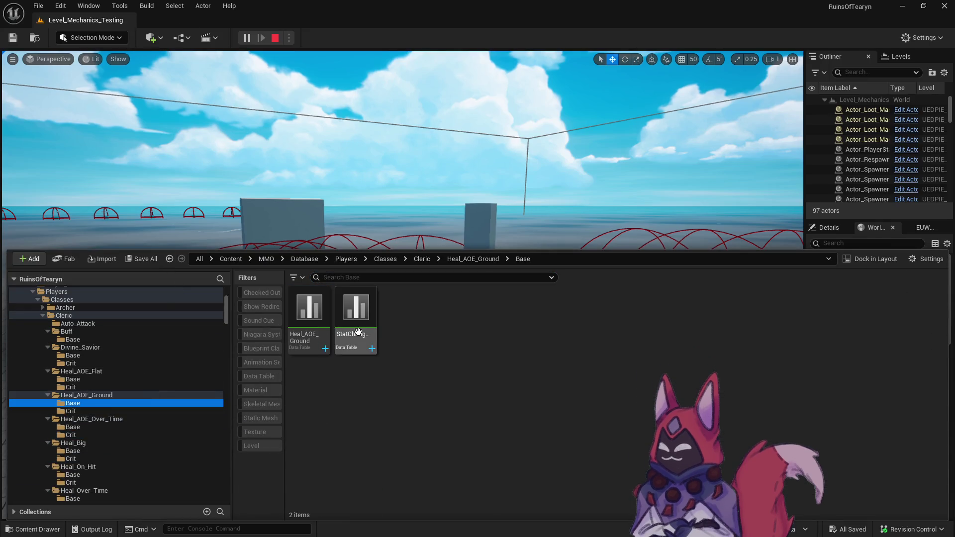
Add a colon to Heal_AOE_Ground's name, making 'AOE Heal: Ground', then save and close.
{"action": "double_click", "coordinate": [302, 325]}
{"action": "left_click", "coordinate": [419, 418]}
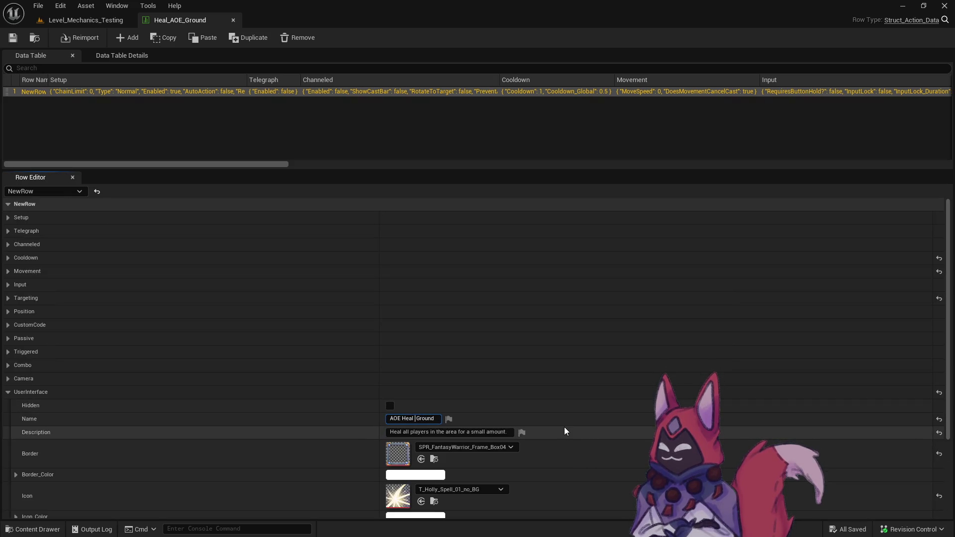
{"action": "type", "text": ":"}
{"action": "key", "text": "Return"}
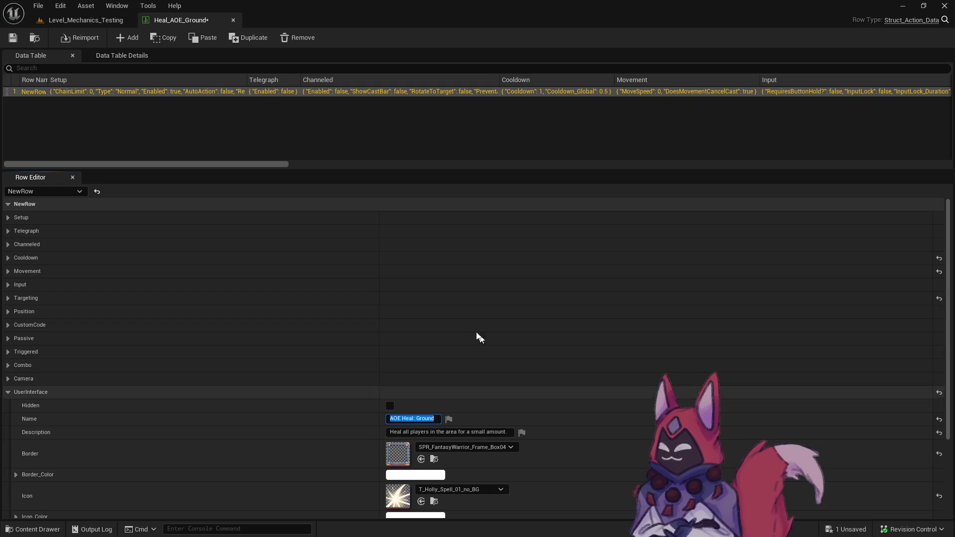
{"action": "key", "text": "ctrl+s"}
{"action": "left_click", "coordinate": [233, 20]}
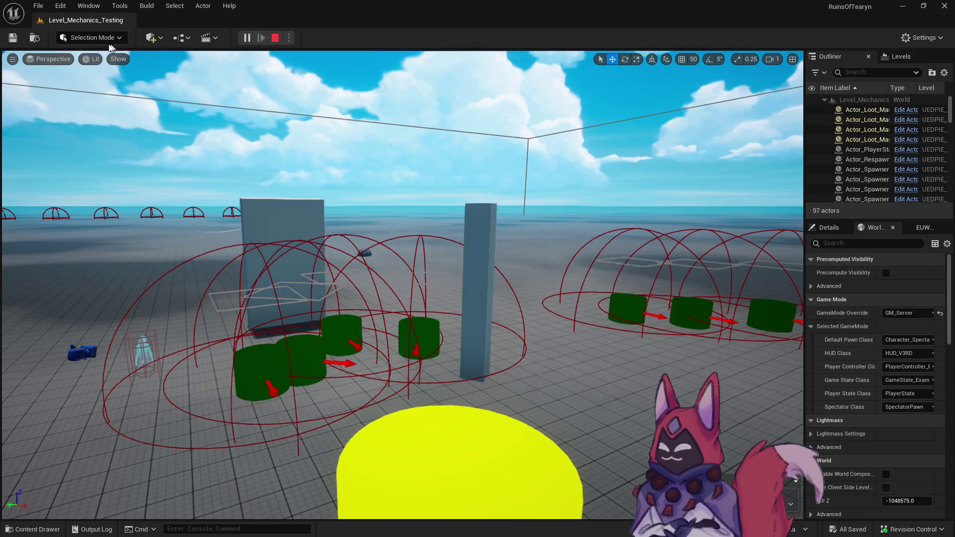
Rename Heal_AOE_Ground_Crit to 'AOE Heal: Ground (Crit)' and return to Heal_AOE_Ground's Base folder.
{"action": "key", "text": "ctrl+space"}
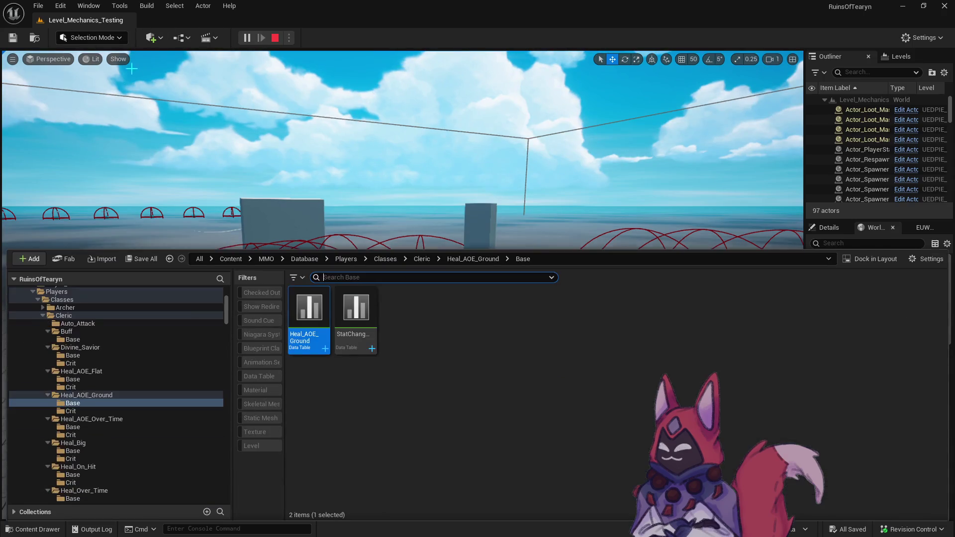
{"action": "double_click", "coordinate": [302, 343]}
{"action": "left_click", "coordinate": [416, 419]}
{"action": "left_click_drag", "start_coordinate": [414, 419], "coordinate": [498, 430]}
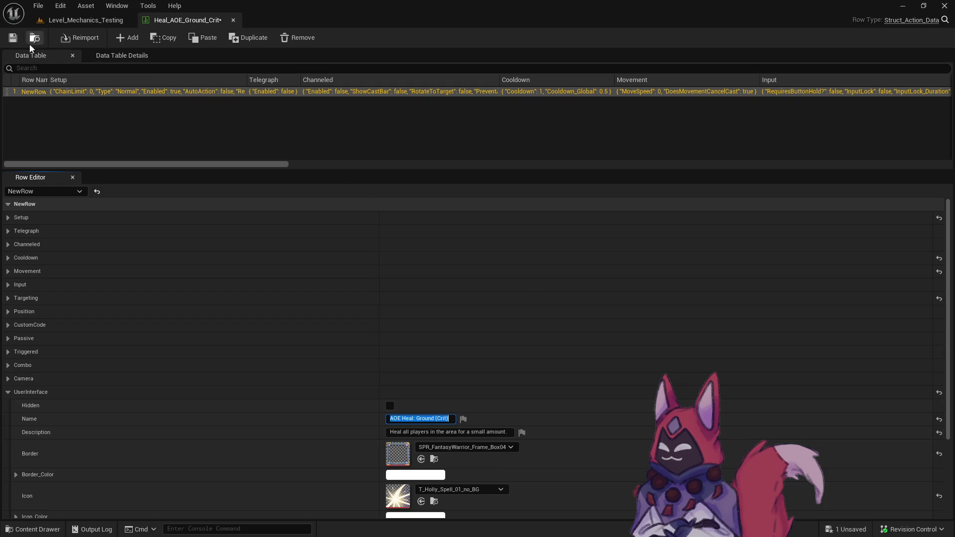
{"action": "left_click", "coordinate": [234, 20]}
{"action": "key", "text": "ctrl+space"}
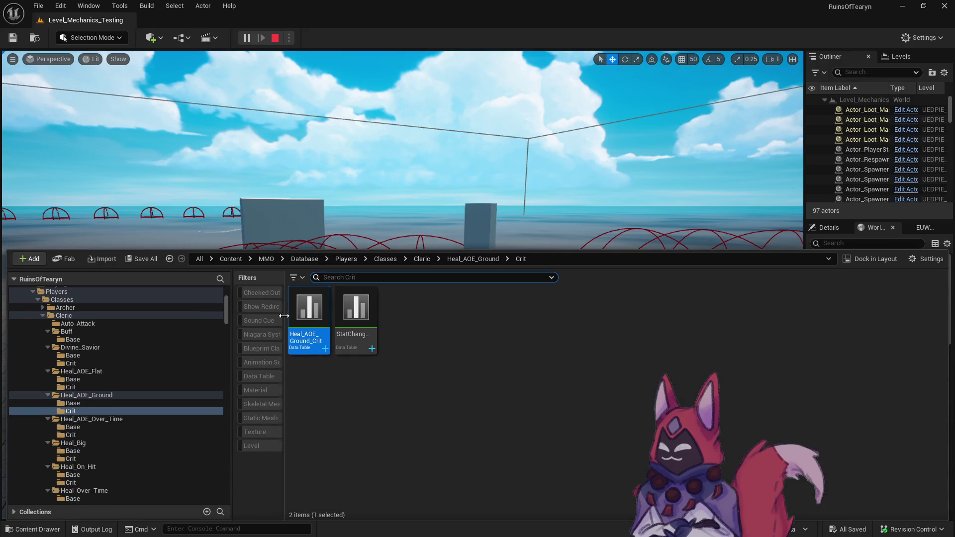
{"action": "left_click", "coordinate": [84, 403]}
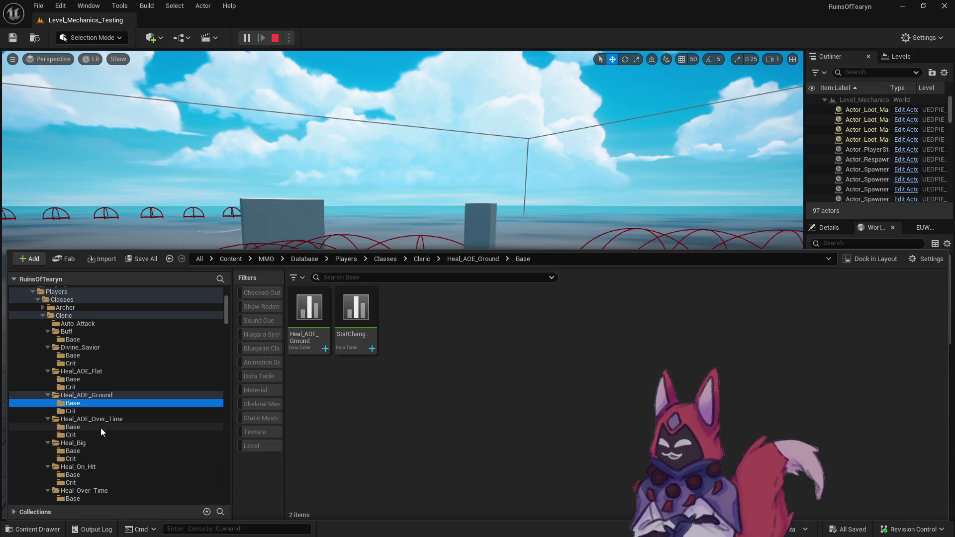
Check the Heal_Over_Time table's name text, then close it.
{"action": "scroll", "coordinate": [99, 413], "scroll_direction": "down", "scroll_amount": 2}
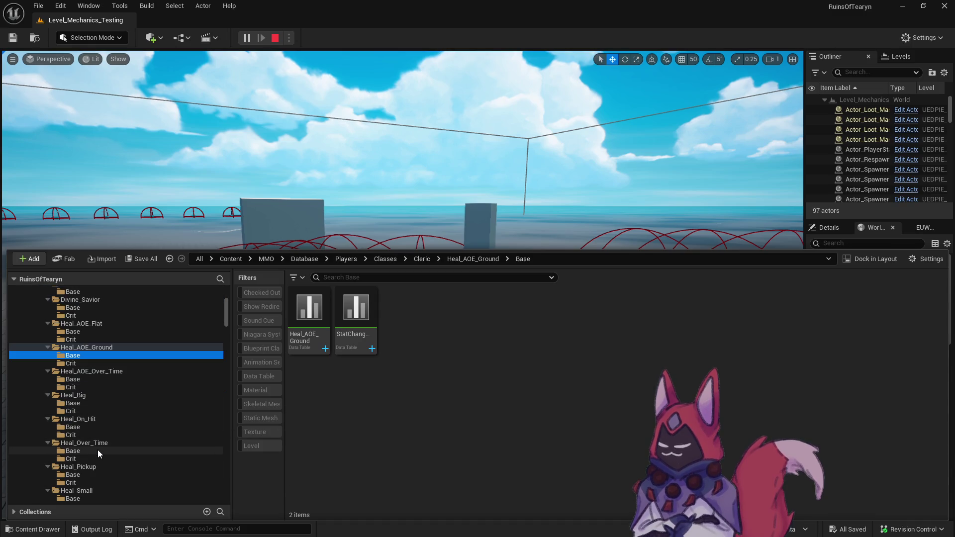
{"action": "left_click", "coordinate": [98, 451]}
{"action": "double_click", "coordinate": [308, 314]}
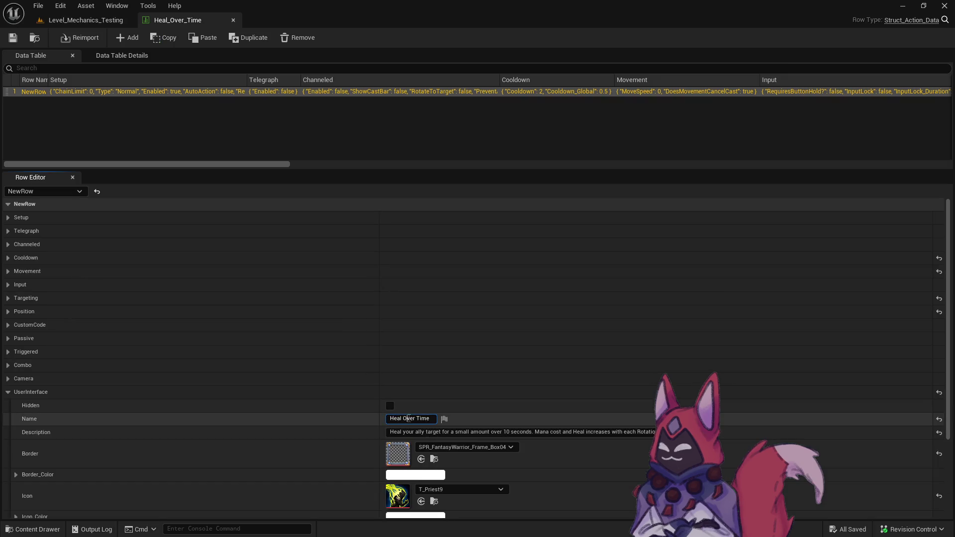
{"action": "left_click", "coordinate": [427, 419]}
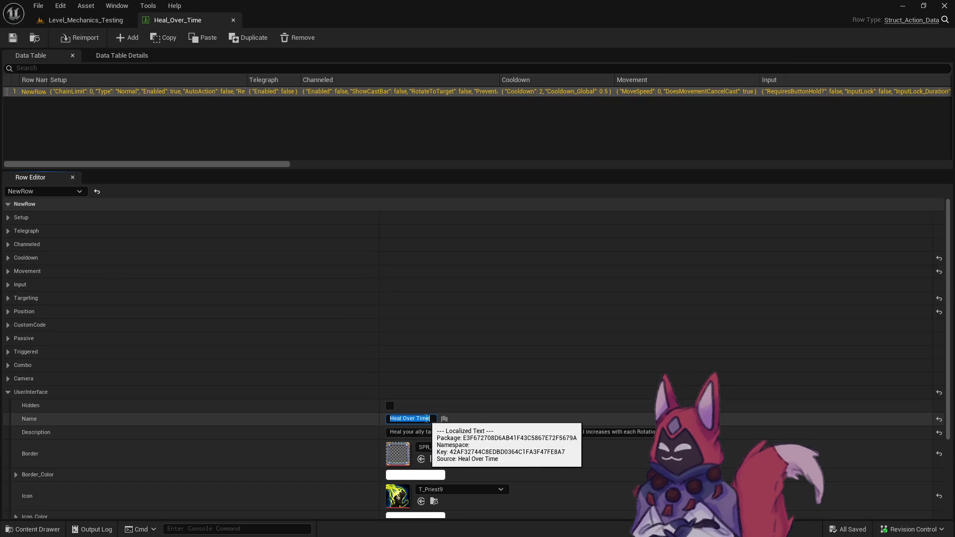
{"action": "left_click", "coordinate": [233, 20]}
Rename Heal_AOE_Over_Time to 'AOE Heal: Over Time'.
{"action": "key", "text": "ctrl+space"}
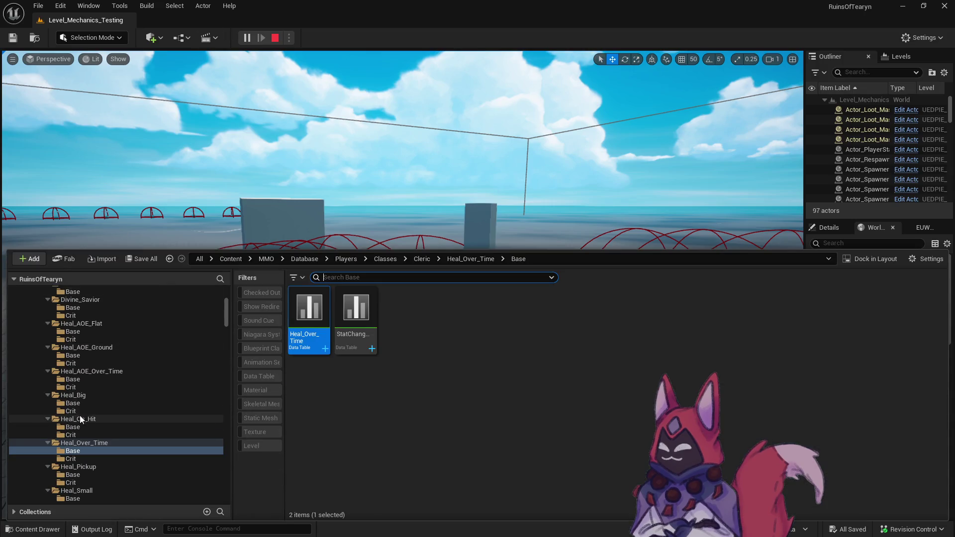
{"action": "left_click", "coordinate": [74, 378]}
{"action": "left_click", "coordinate": [302, 307]}
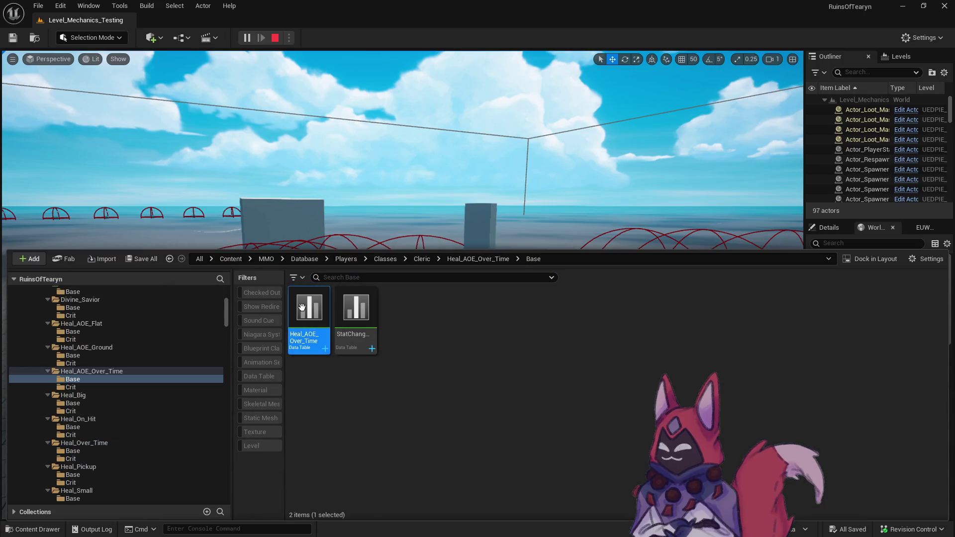
{"action": "double_click", "coordinate": [301, 307]}
{"action": "left_click_drag", "start_coordinate": [414, 419], "coordinate": [585, 420]}
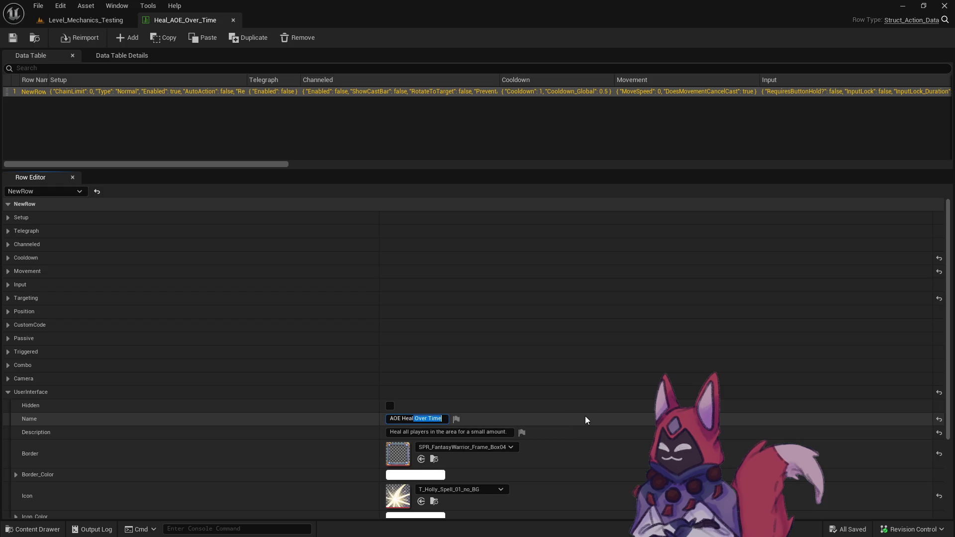
{"action": "key", "text": "BackSpace"}
{"action": "type", "text": "ver Time"}
{"action": "key", "text": "Return"}
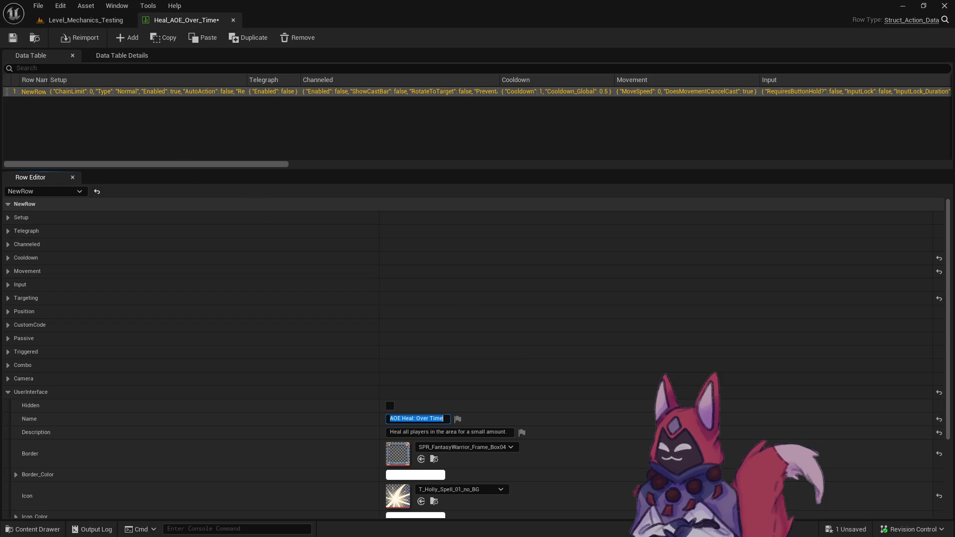
Insert a colon in Heal_AOE_Over_Time_Crit's name for 'AOE Heal: Over Time (Crit)', then close the editors.
{"action": "key", "text": "ctrl+space"}
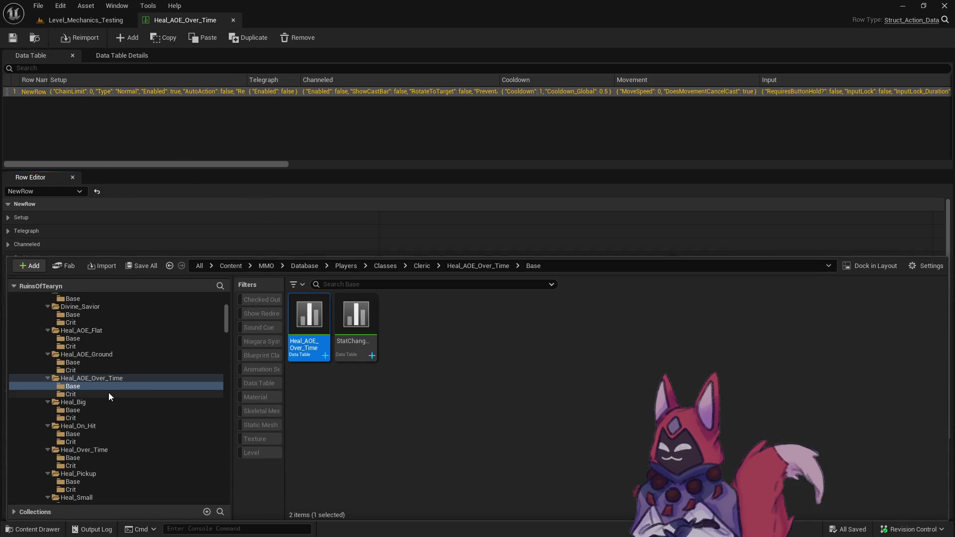
{"action": "left_click", "coordinate": [109, 394]}
{"action": "left_click", "coordinate": [309, 349]}
{"action": "double_click", "coordinate": [309, 350]}
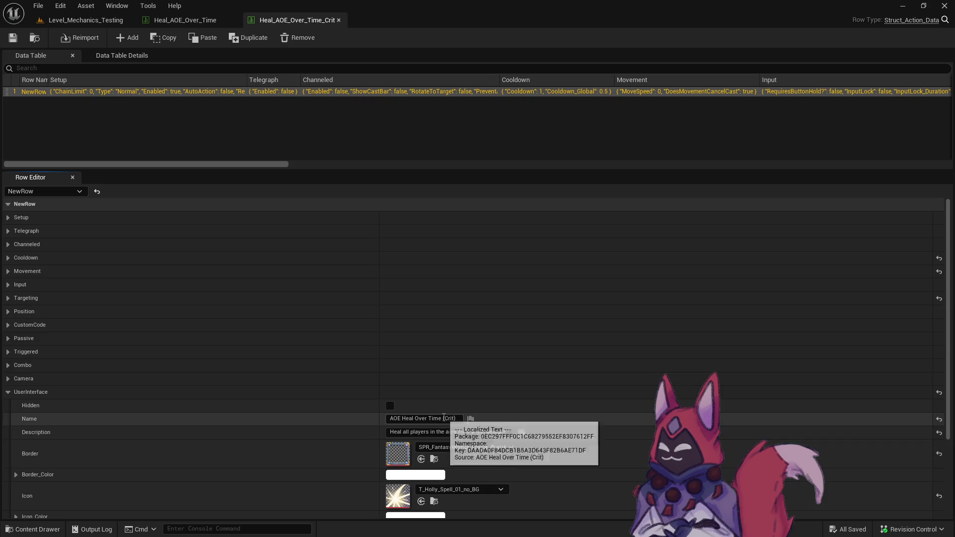
{"action": "left_click", "coordinate": [414, 419]}
{"action": "left_click", "coordinate": [414, 420]}
{"action": "type", "text": ":"}
{"action": "key", "text": "Return"}
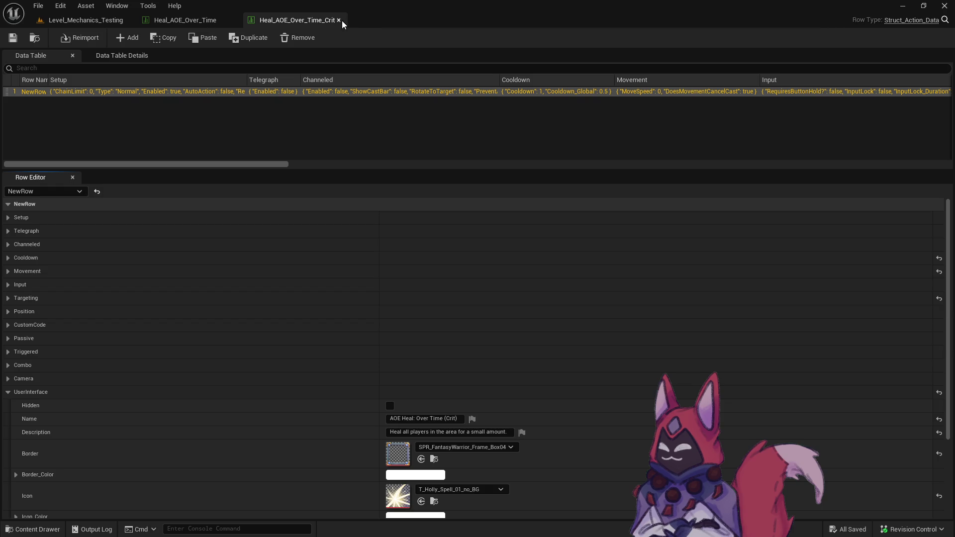
{"action": "left_click", "coordinate": [339, 20]}
{"action": "left_click", "coordinate": [238, 20]}
{"action": "key", "text": "ctrl+space"}
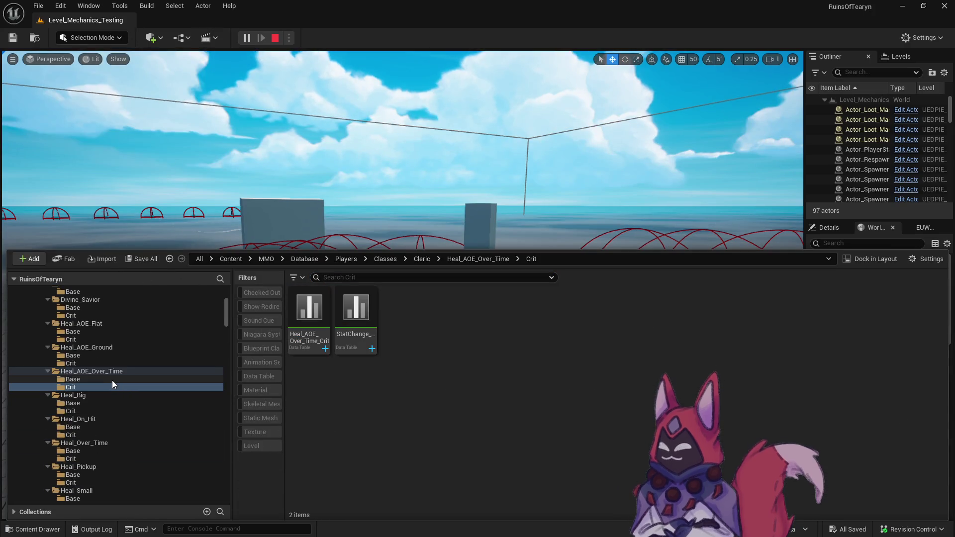
In the game preview, cast AOE Heal: Over Time, AOE Heal: Burst and a ground-placed AOE Heal: Ground.
{"action": "key", "text": "alt+Tab"}
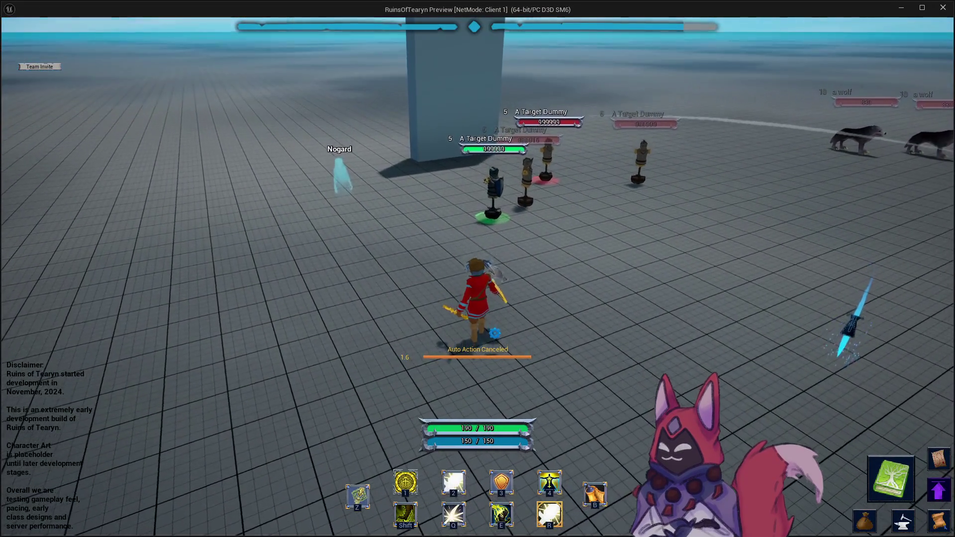
{"action": "key", "text": "4"}
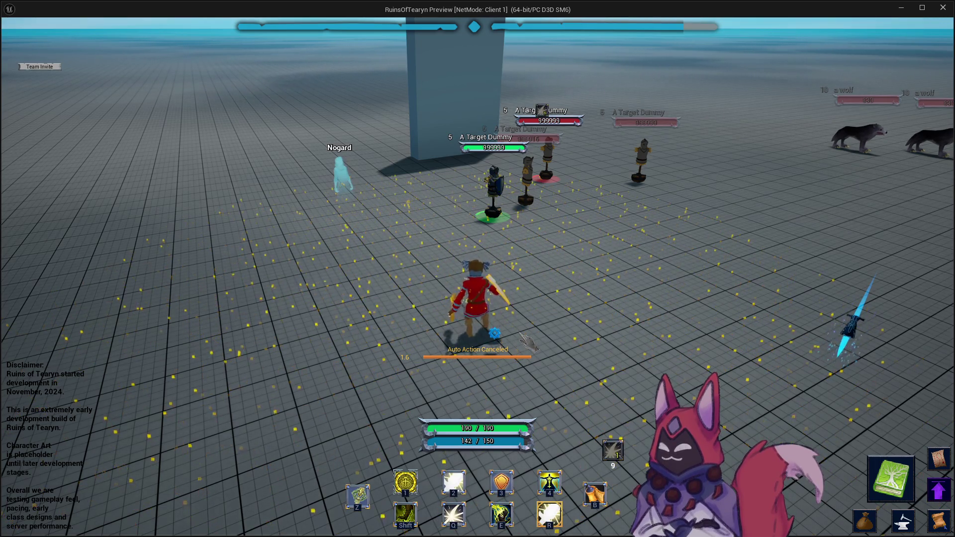
{"action": "key", "text": "r"}
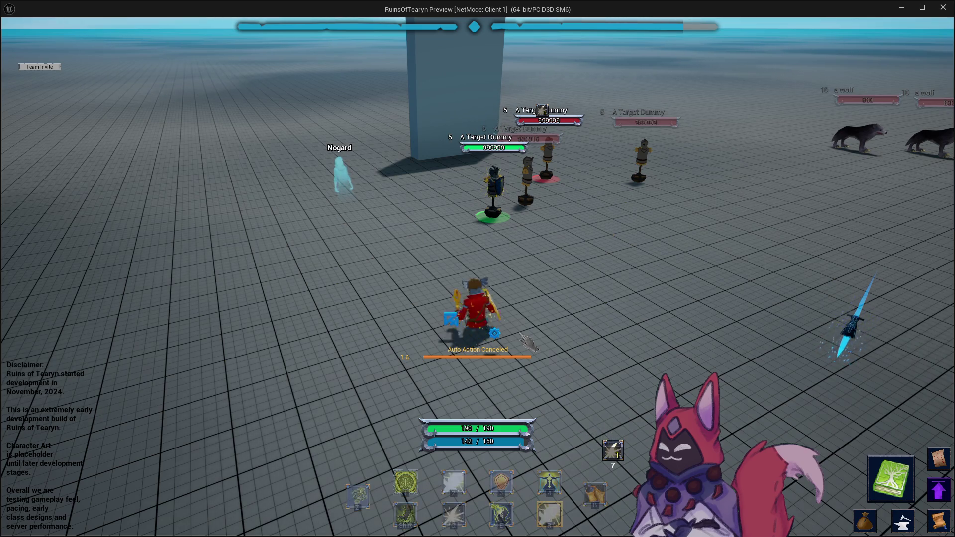
{"action": "key", "text": "r"}
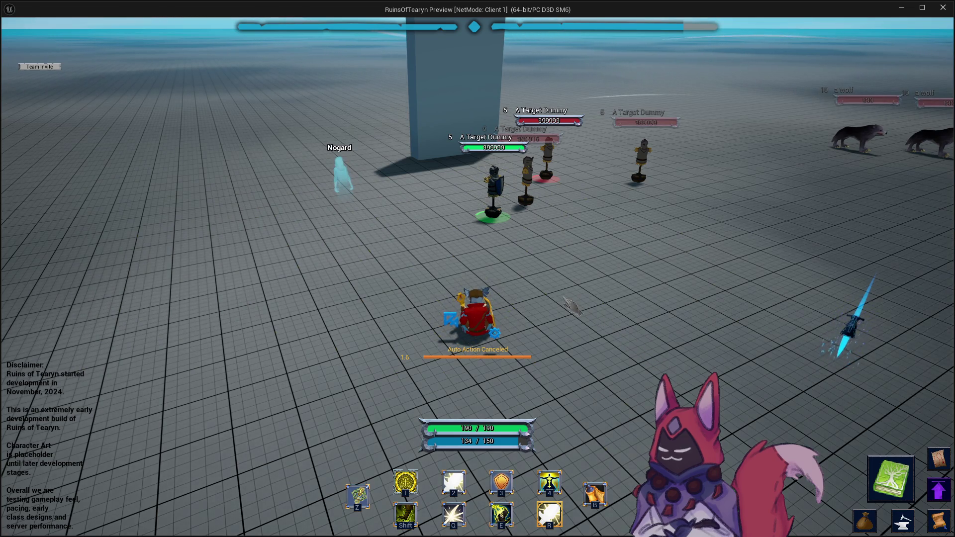
{"action": "key", "text": "2"}
{"action": "left_click", "coordinate": [569, 342]}
Walk toward the target dummies and cast AOE Heal: Over Time (Crit) there.
{"action": "key", "text": "w"}
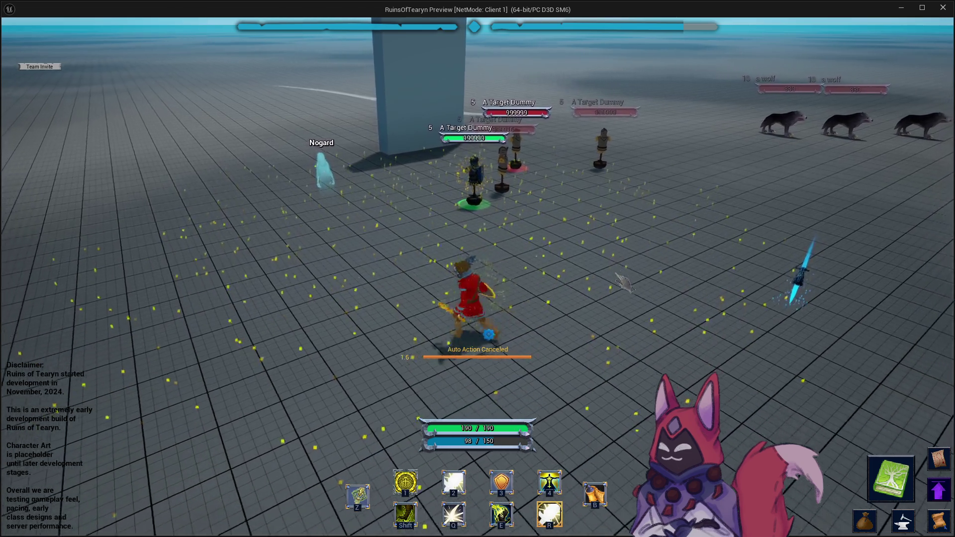
{"action": "key", "text": "d"}
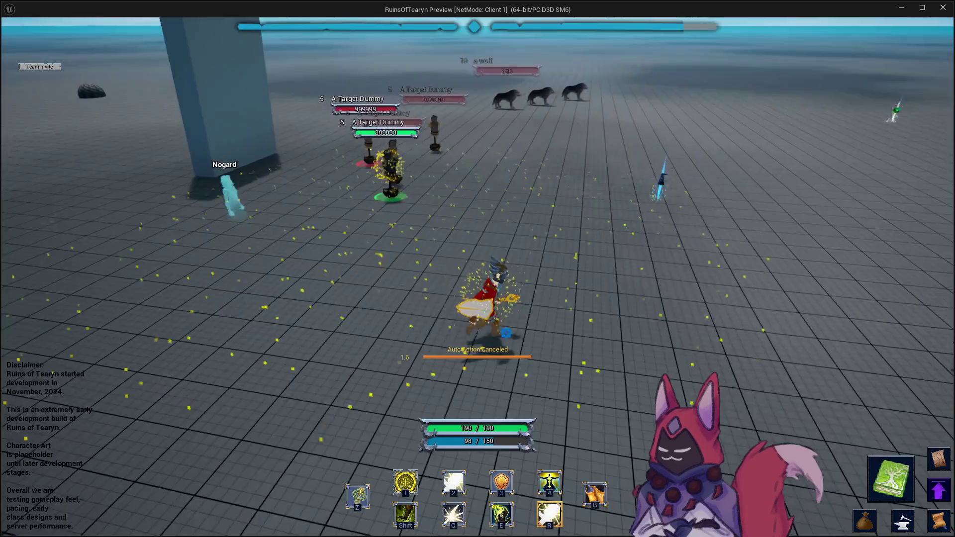
{"action": "key", "text": "a"}
{"action": "key", "text": "w"}
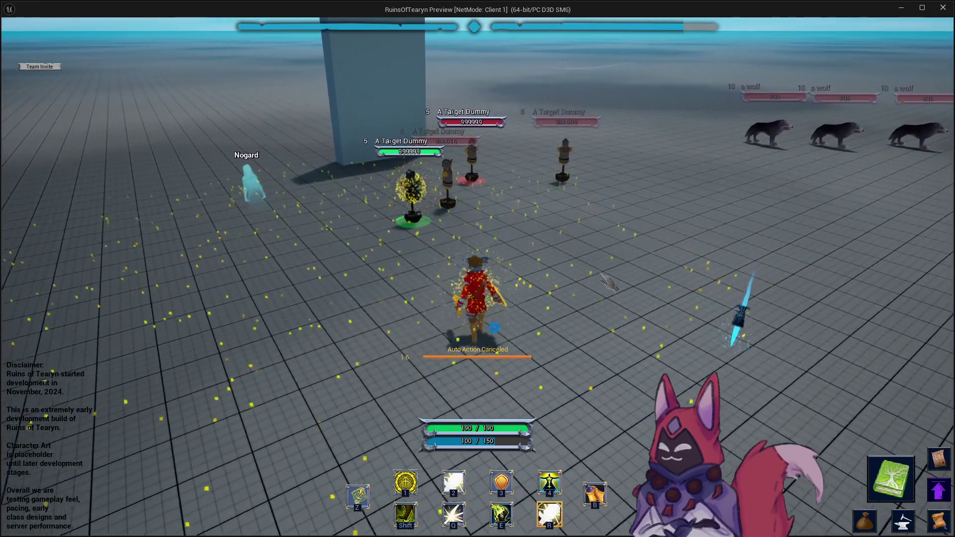
{"action": "key", "text": "a"}
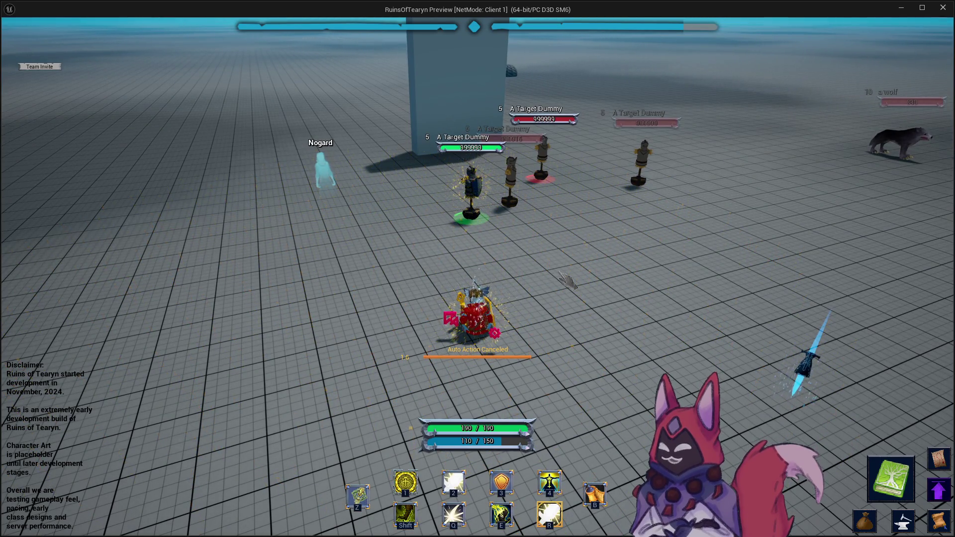
{"action": "key", "text": "2"}
{"action": "left_click", "coordinate": [519, 294]}
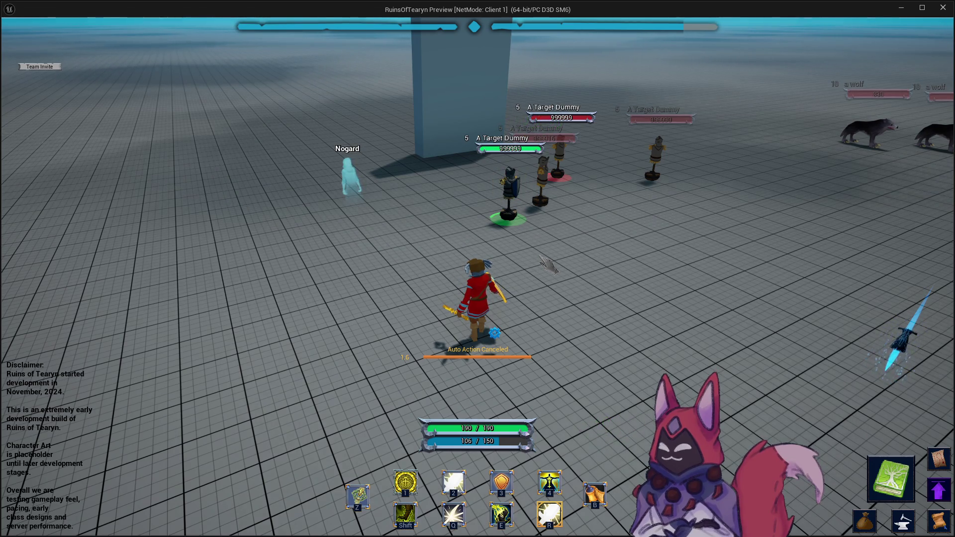
Cast AOE Heal: Over Time again via its targeting circle, then move left.
{"action": "key", "text": "d"}
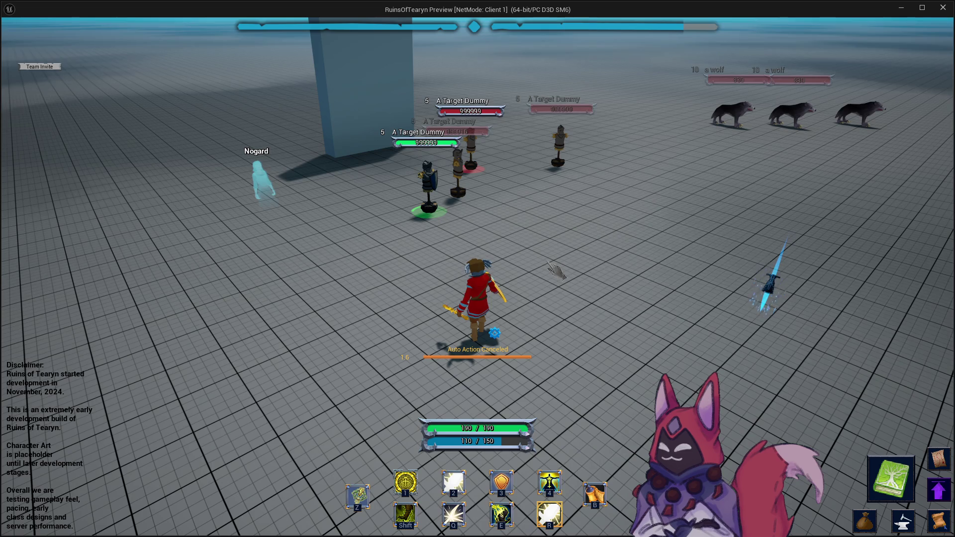
{"action": "key", "text": "a"}
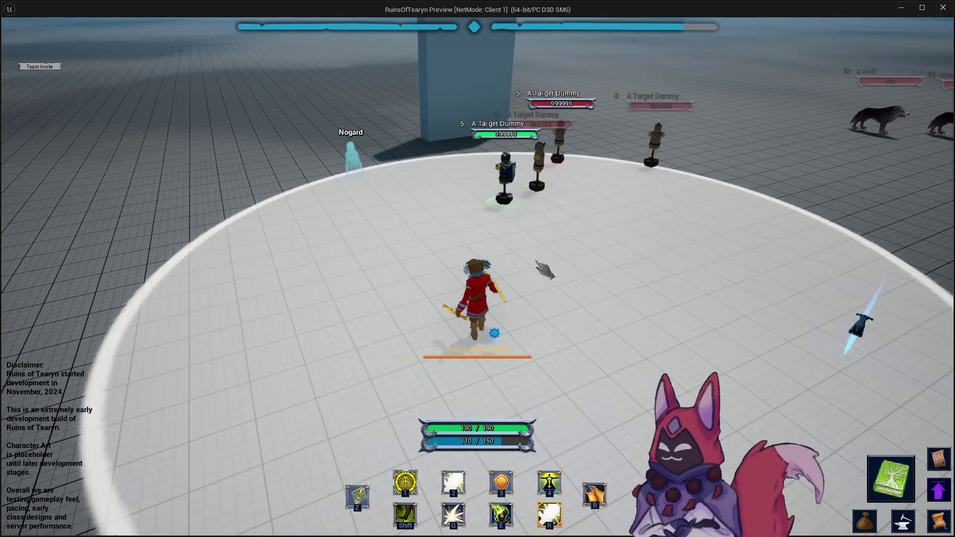
{"action": "key", "text": "q"}
{"action": "left_click", "coordinate": [530, 242]}
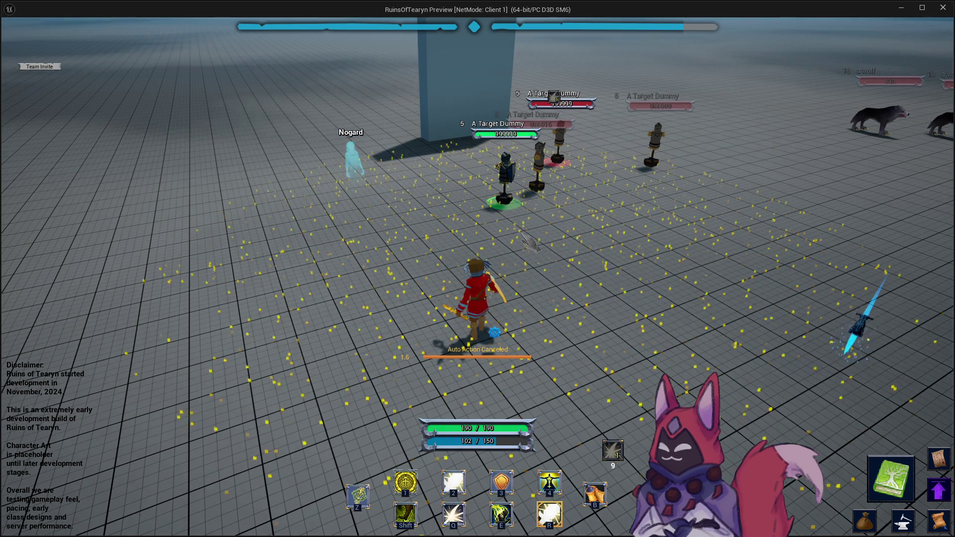
{"action": "key", "text": "a"}
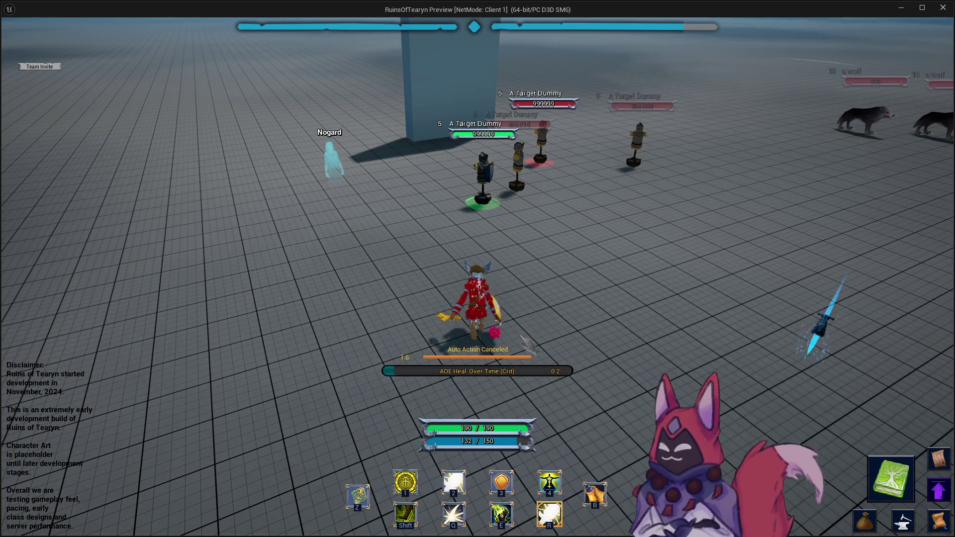
Cast another heal, run left to face the dummies, then cast the burst and ground area heals.
{"action": "key", "text": "q"}
{"action": "key", "text": "a"}
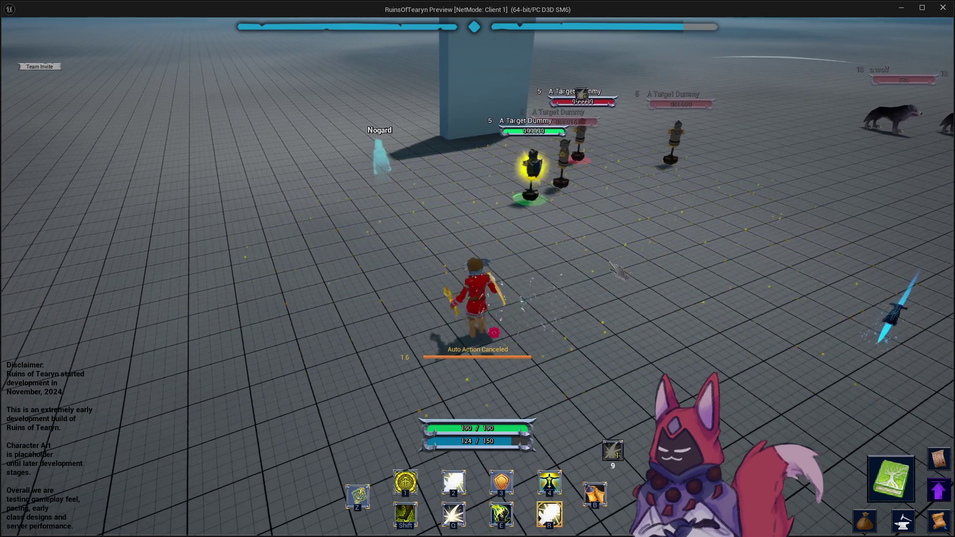
{"action": "key", "text": "a"}
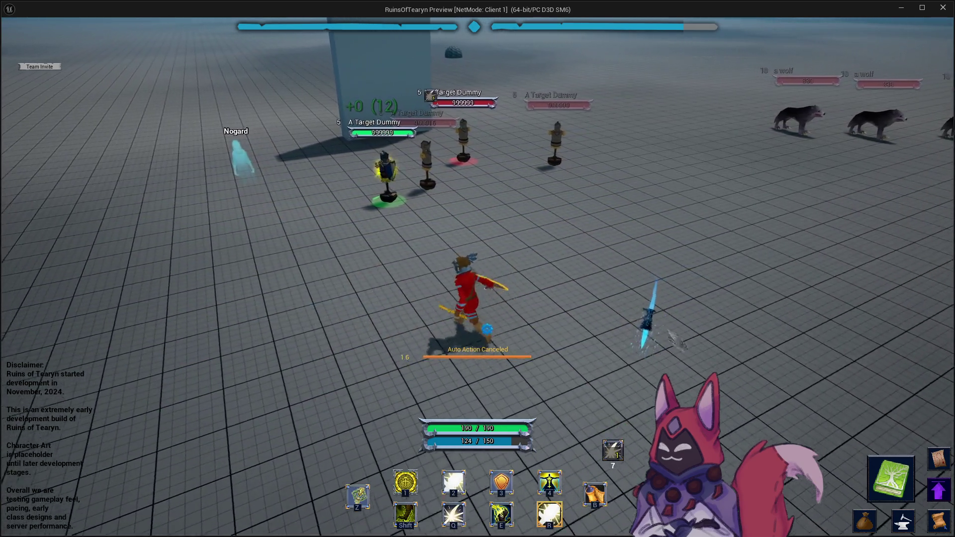
{"action": "key", "text": "a"}
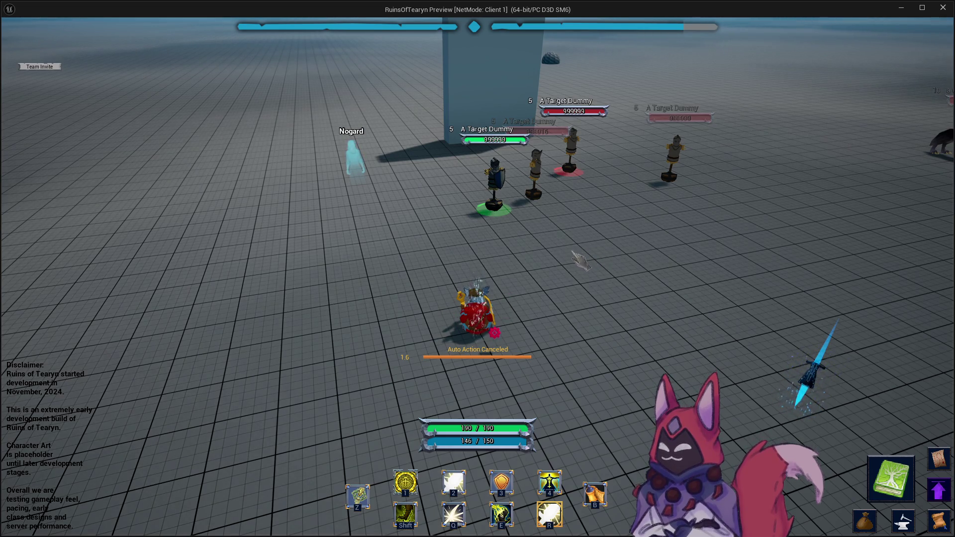
{"action": "key", "text": "2"}
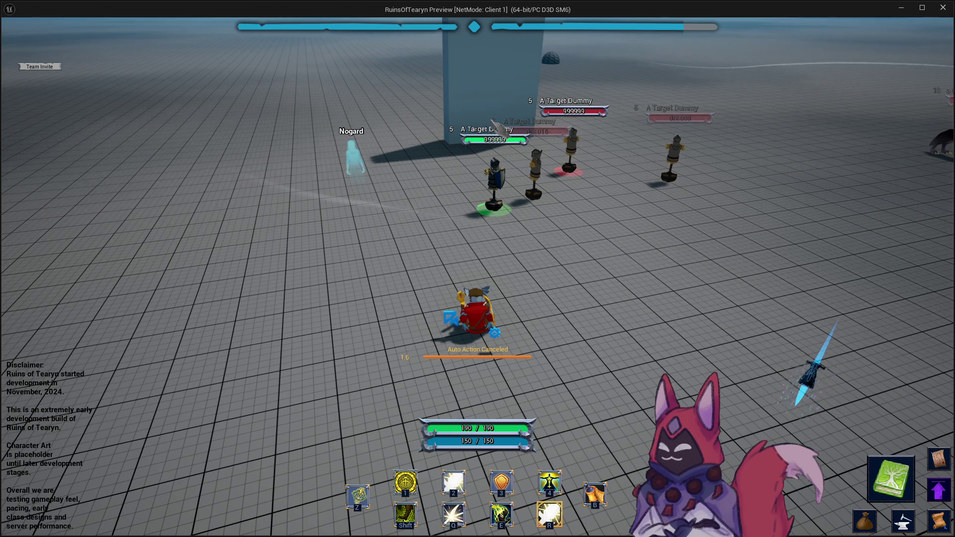
{"action": "key", "text": "2"}
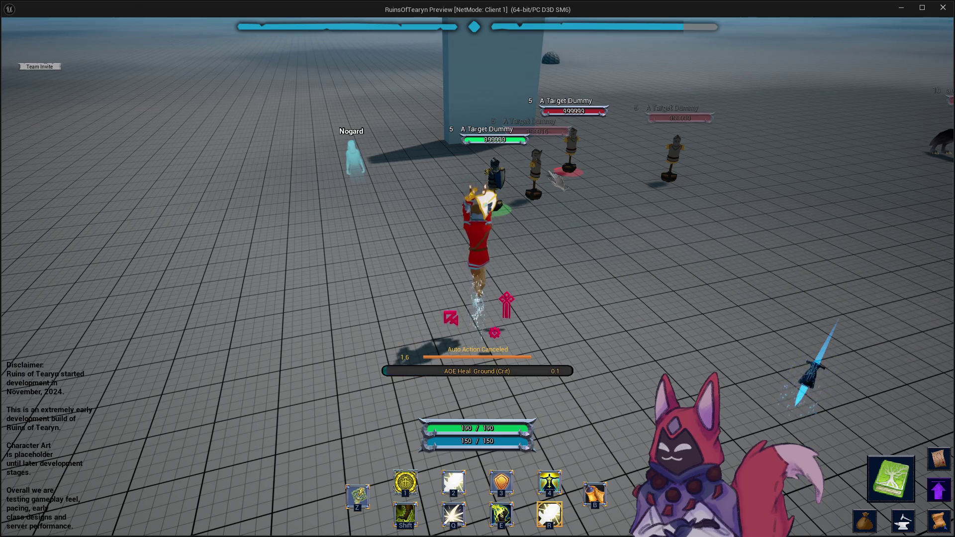
Step back and swing the camera around to survey the heal effects.
{"action": "key", "text": "s"}
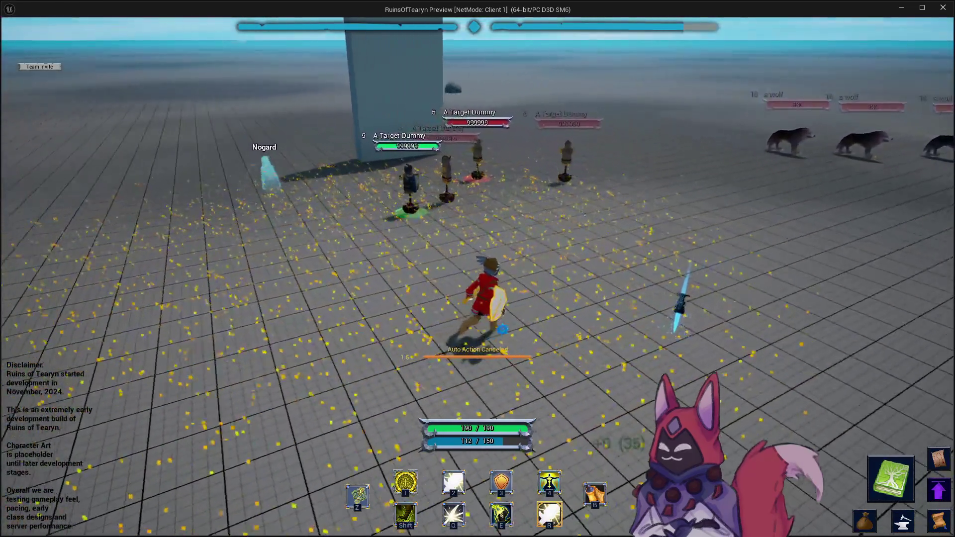
{"action": "key", "text": "a"}
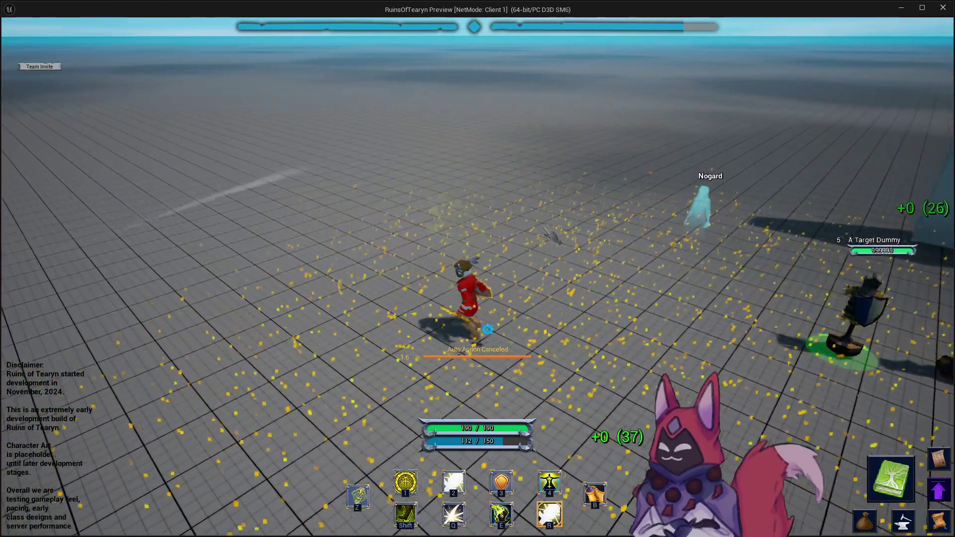
{"action": "key", "text": "d"}
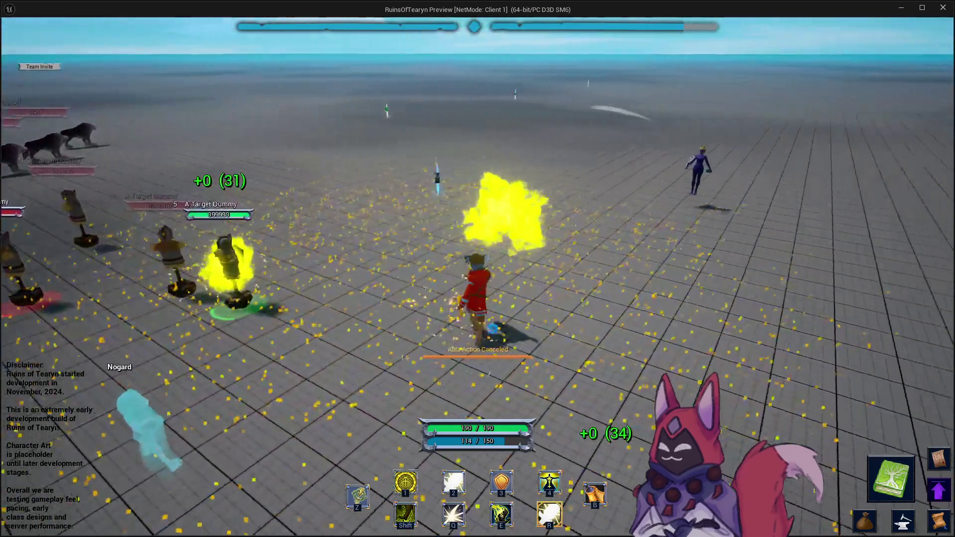
{"action": "key", "text": "a"}
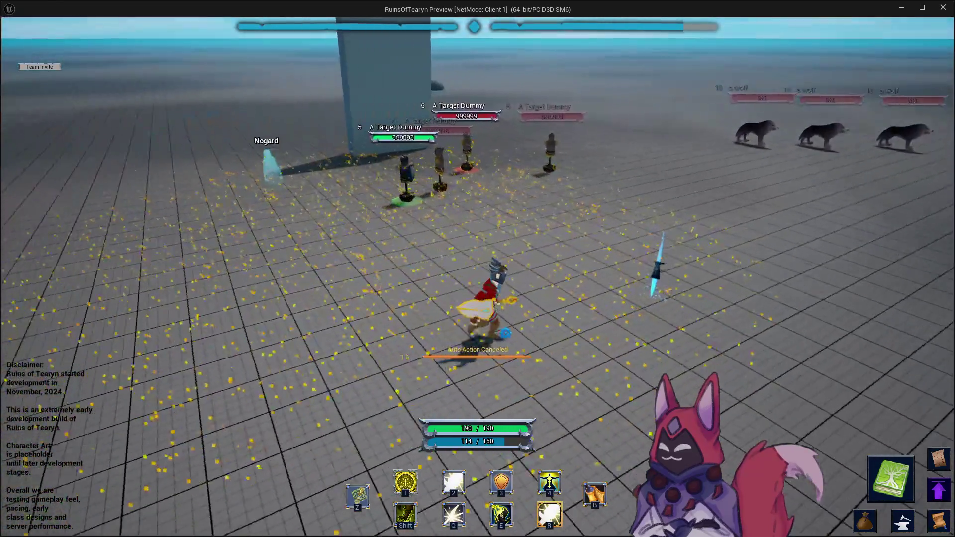
{"action": "key", "text": "a"}
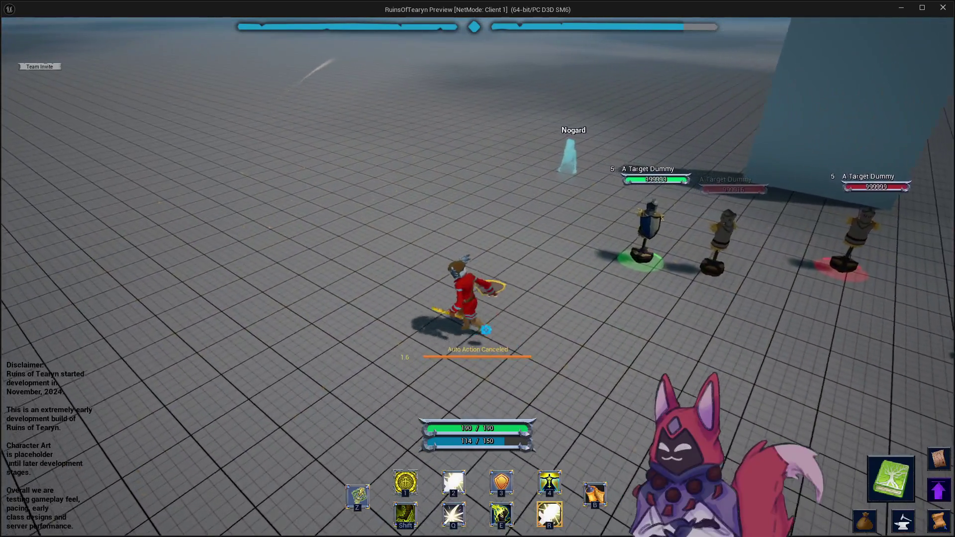
{"action": "key", "text": "d"}
Glance at the playtest notes, then return focus to the game preview.
{"action": "key", "text": "a"}
{"action": "key", "text": "alt+Tab"}
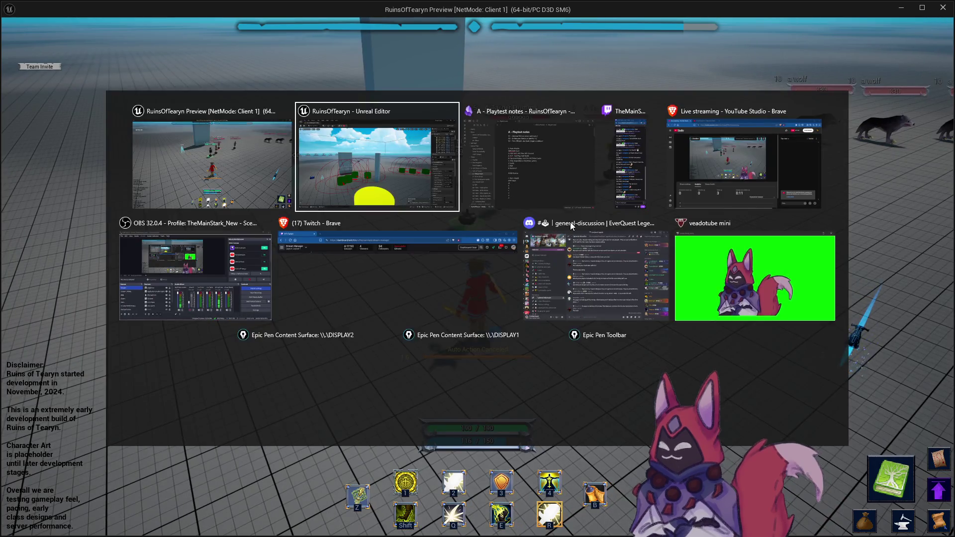
{"action": "key", "text": "Tab"}
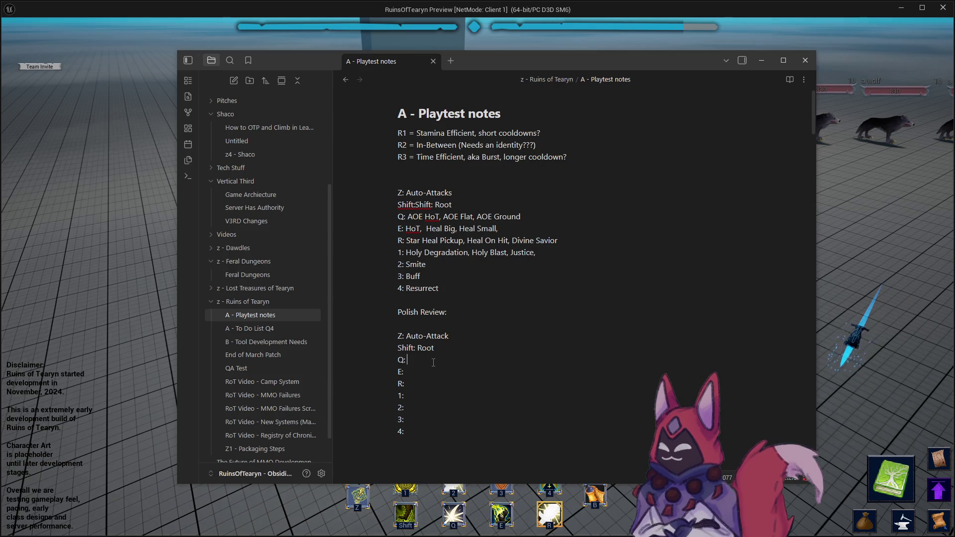
{"action": "left_click", "coordinate": [856, 241]}
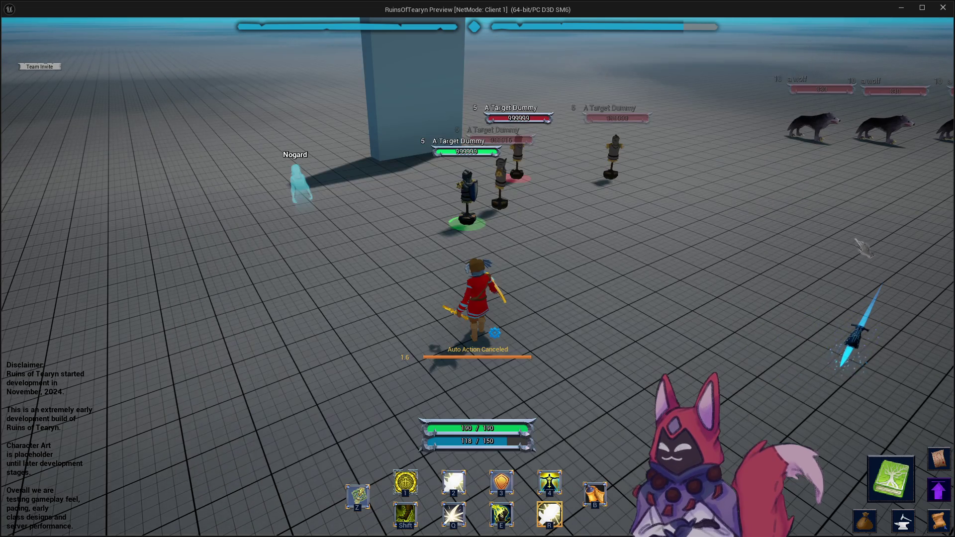
Apply Heal Over Time to the character, then move toward the dummies casting Heal and Big Heal.
{"action": "key", "text": "a"}
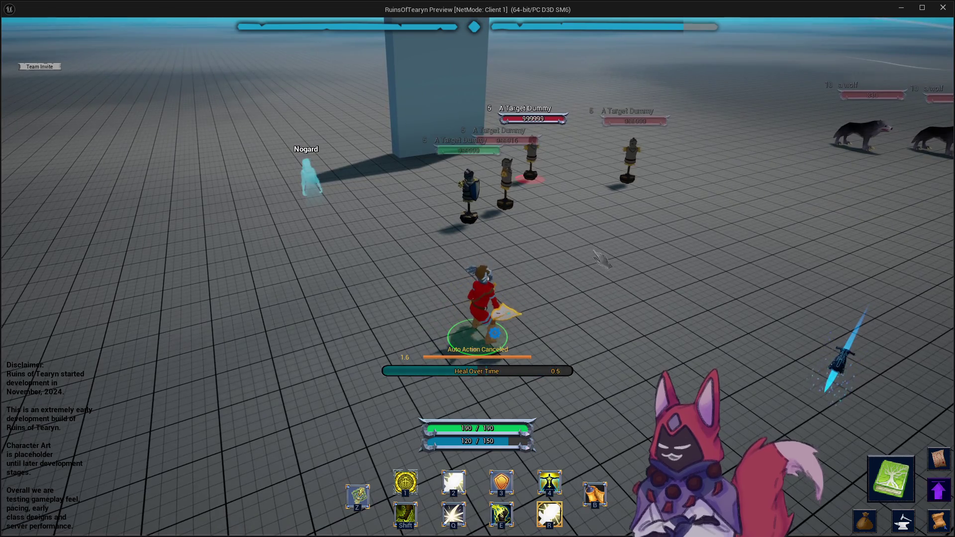
{"action": "key", "text": "e"}
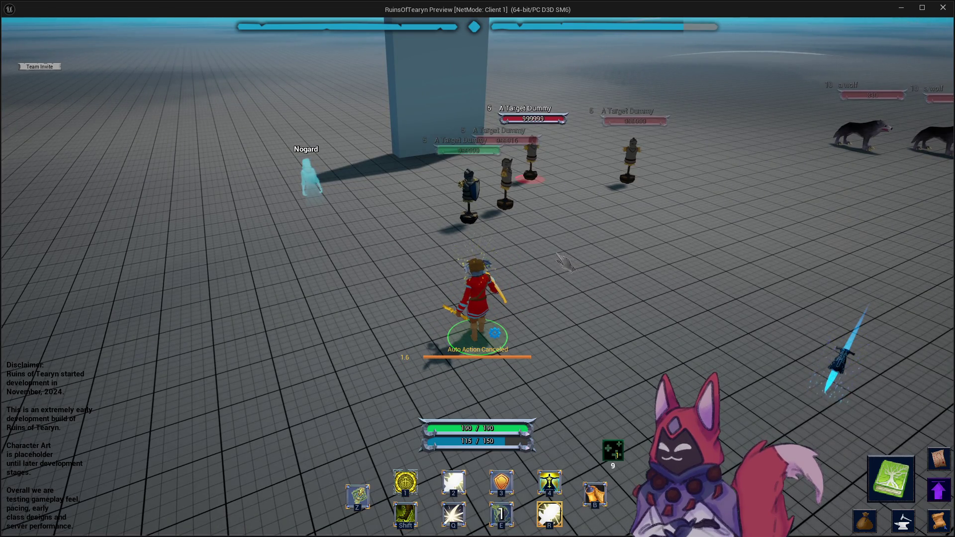
{"action": "key", "text": "a"}
{"action": "key", "text": "d"}
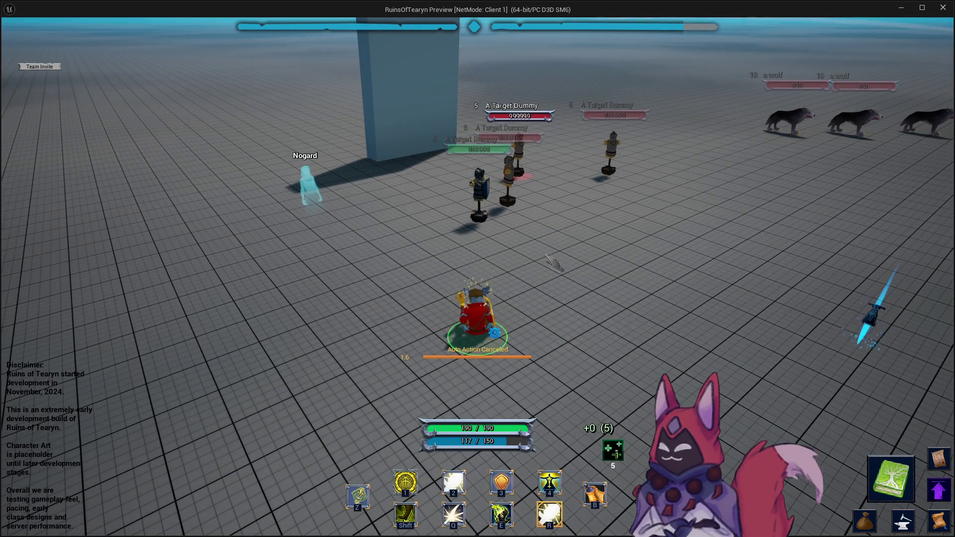
{"action": "key", "text": "w"}
{"action": "key", "text": "1"}
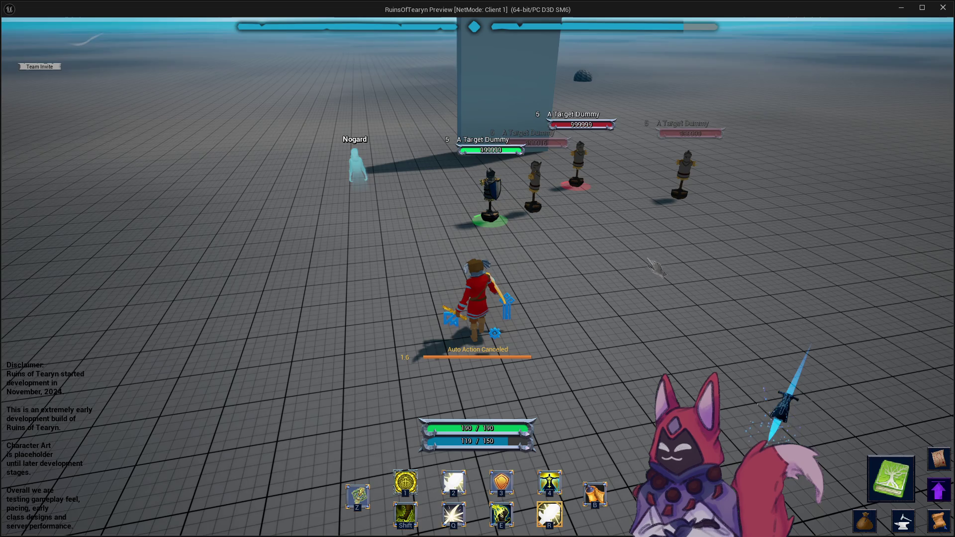
{"action": "key", "text": "2"}
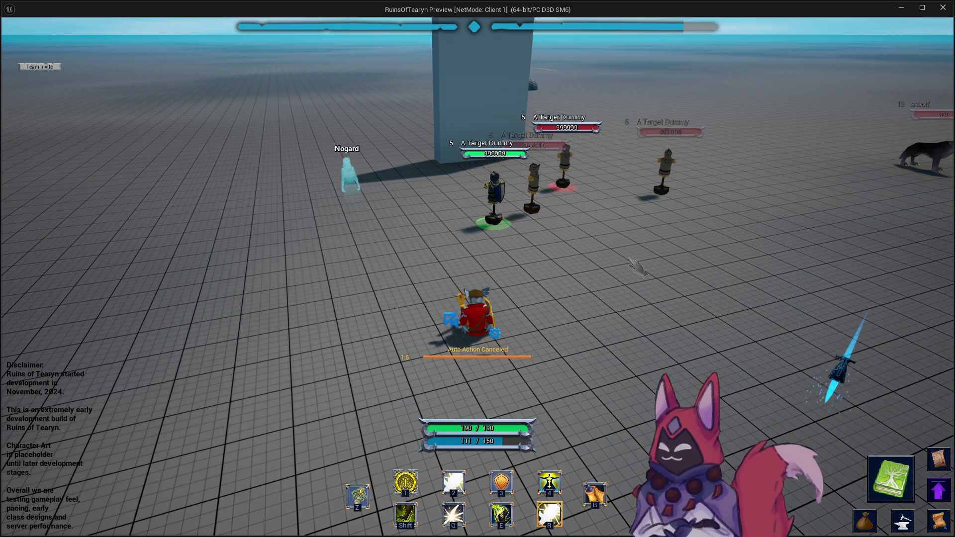
Target the blue dummy, cast Heal, Heal Over Time and Big Heal on it, then switch to the notes.
{"action": "left_click", "coordinate": [635, 267]}
{"action": "key", "text": "Tab"}
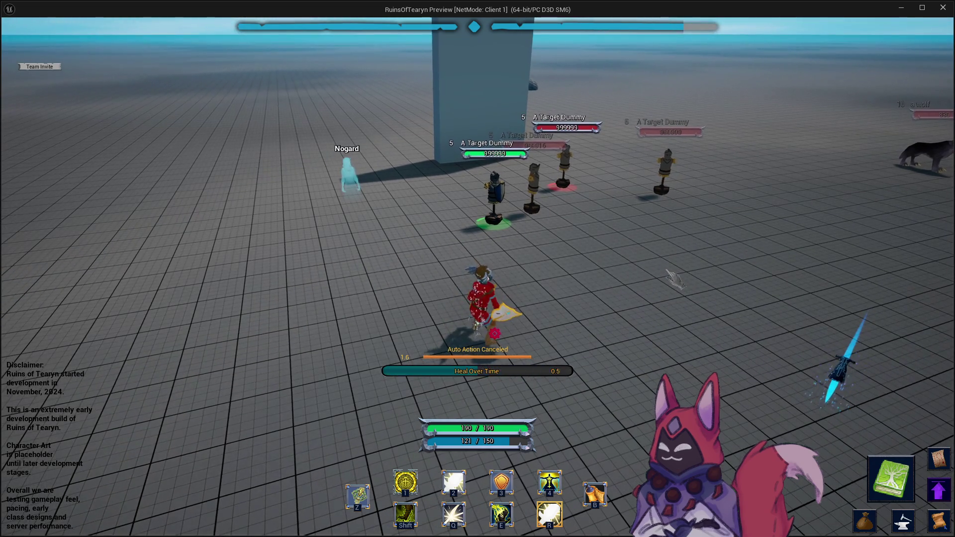
{"action": "key", "text": "1"}
{"action": "key", "text": "d"}
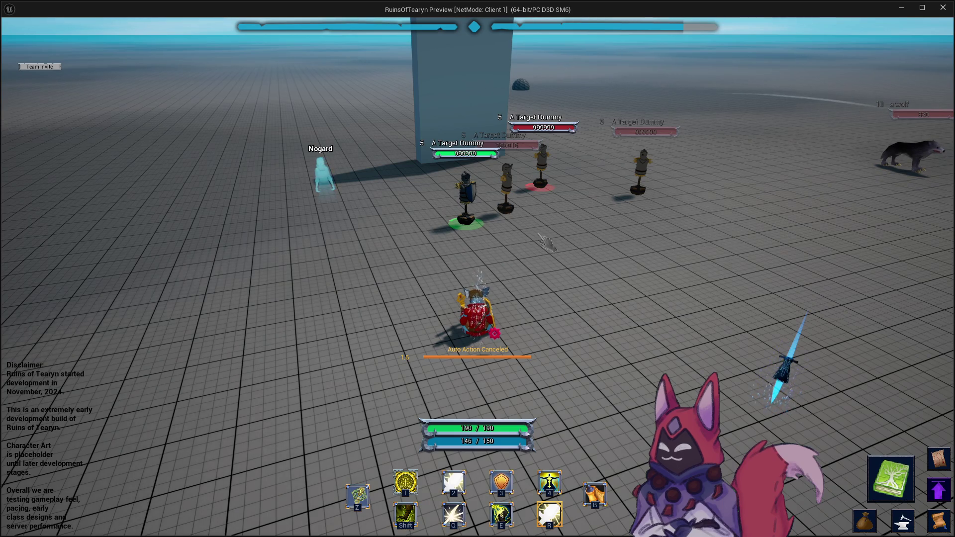
{"action": "key", "text": "1"}
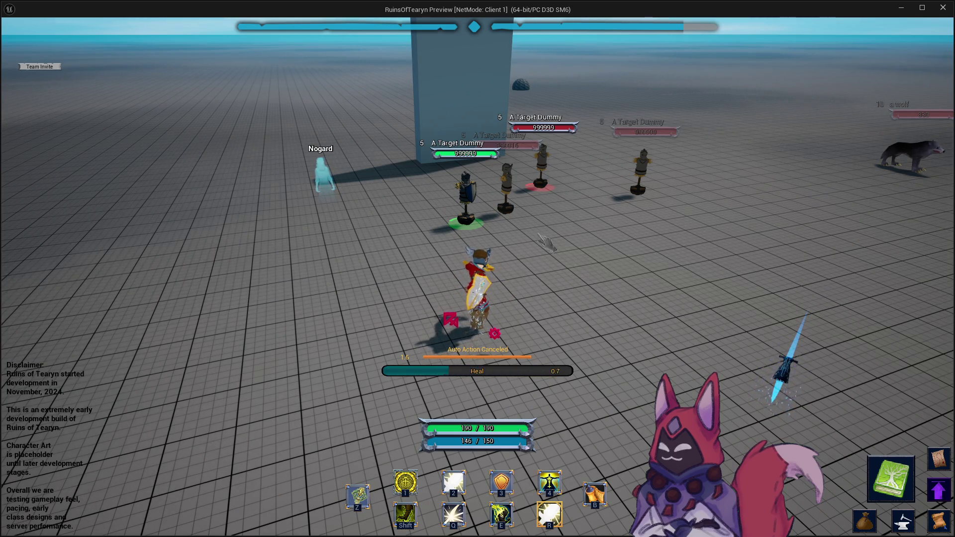
{"action": "key", "text": "e"}
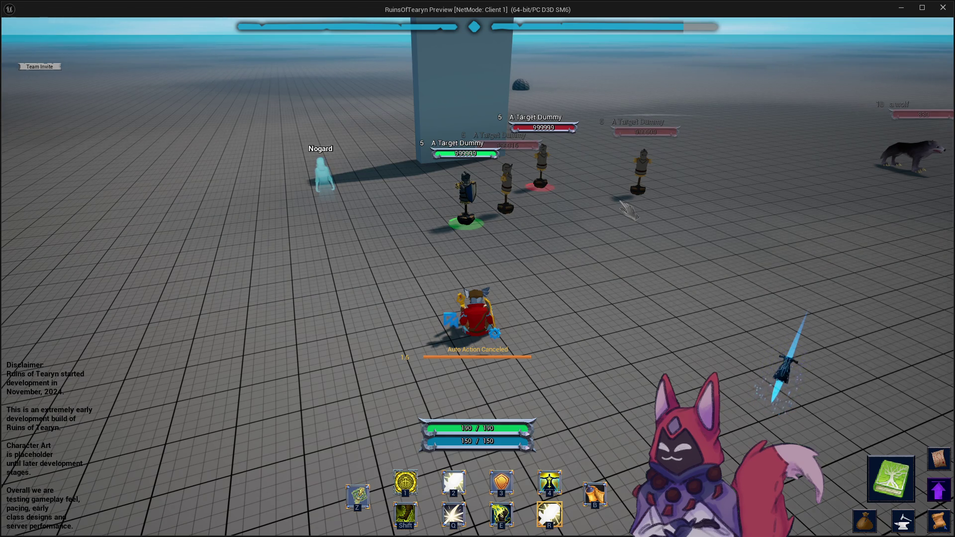
{"action": "key", "text": "2"}
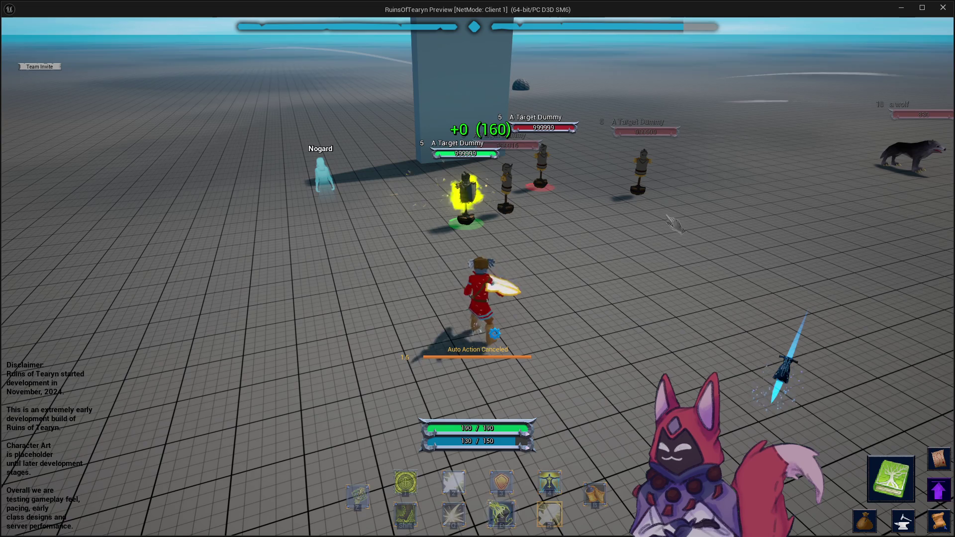
{"action": "key", "text": "d"}
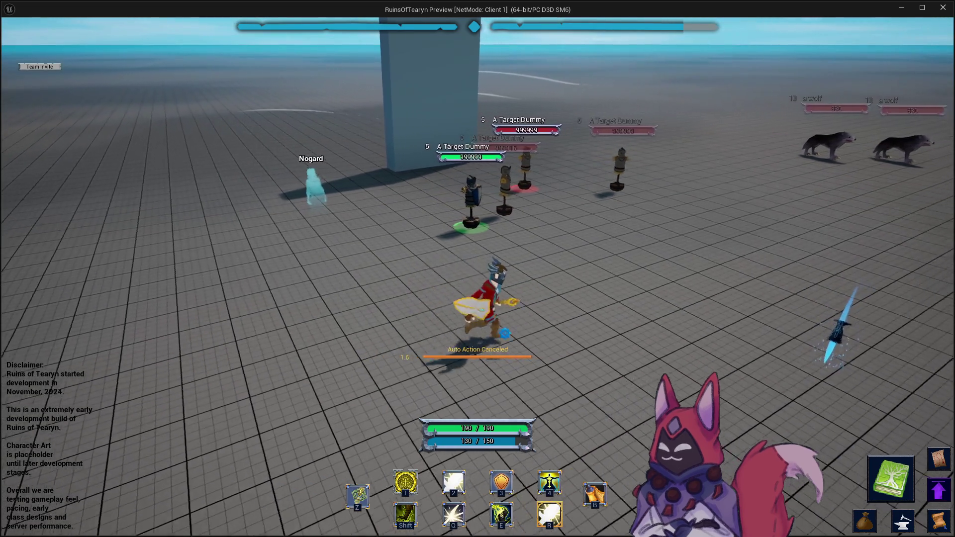
{"action": "key", "text": "alt+Tab"}
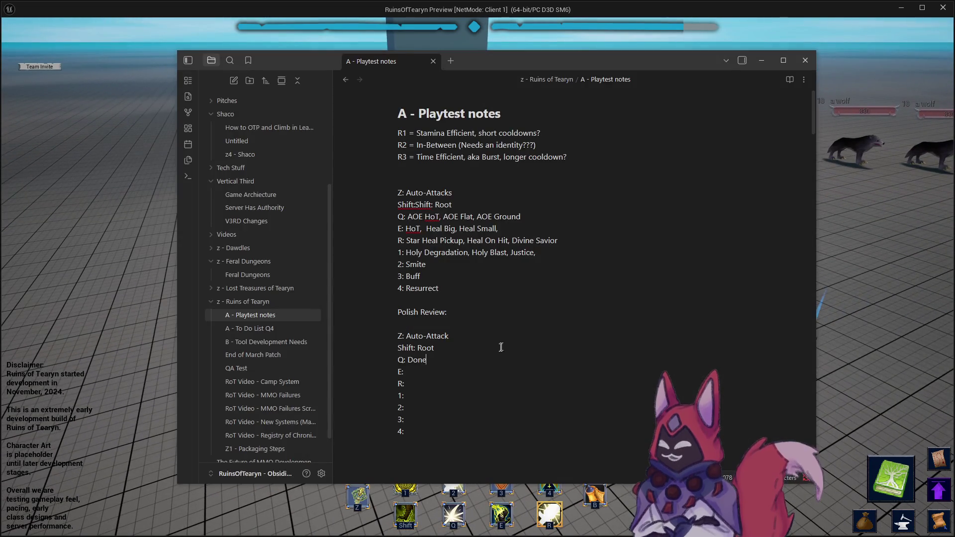
Type 'Done' after 'E:' under Polish Review, then go back to the game preview.
{"action": "type", "text": "Done"}
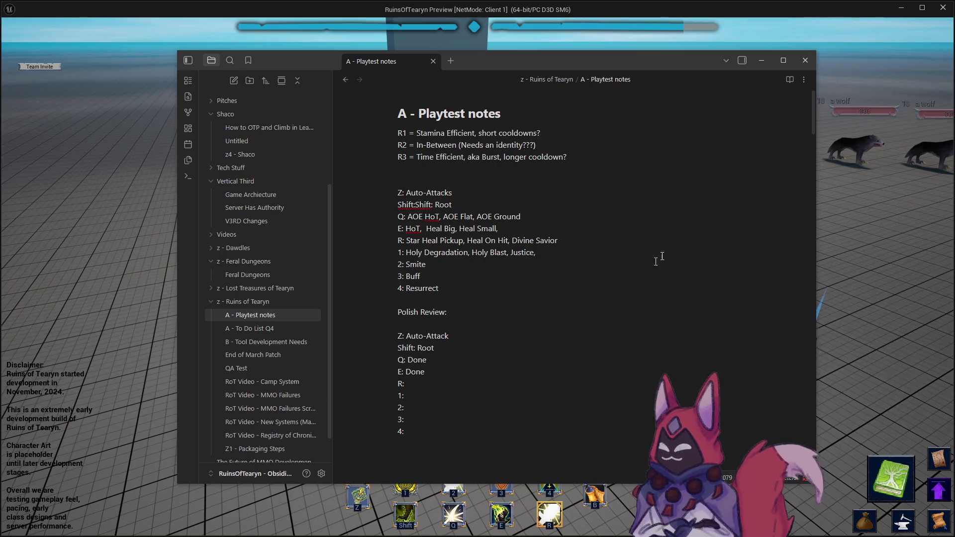
{"action": "key", "text": "alt+Tab"}
{"action": "key", "text": "a"}
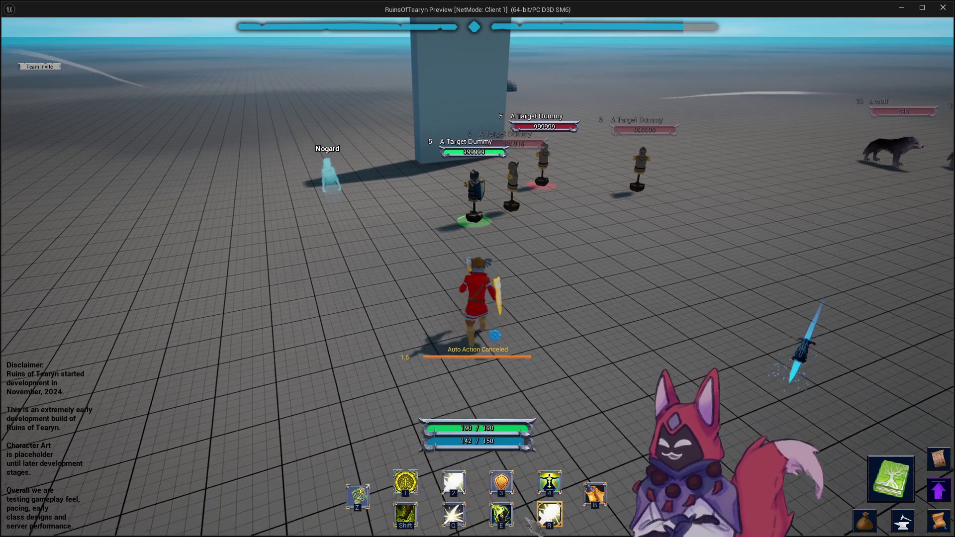
Cast Heal On Hit on a target dummy, then target the centre dummy and auto-attack it.
{"action": "key", "text": "d"}
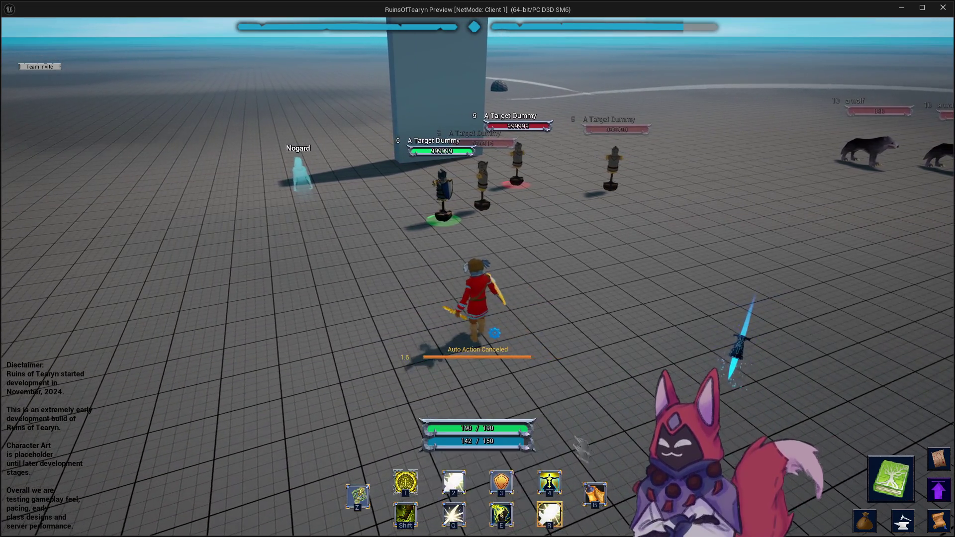
{"action": "key", "text": "d"}
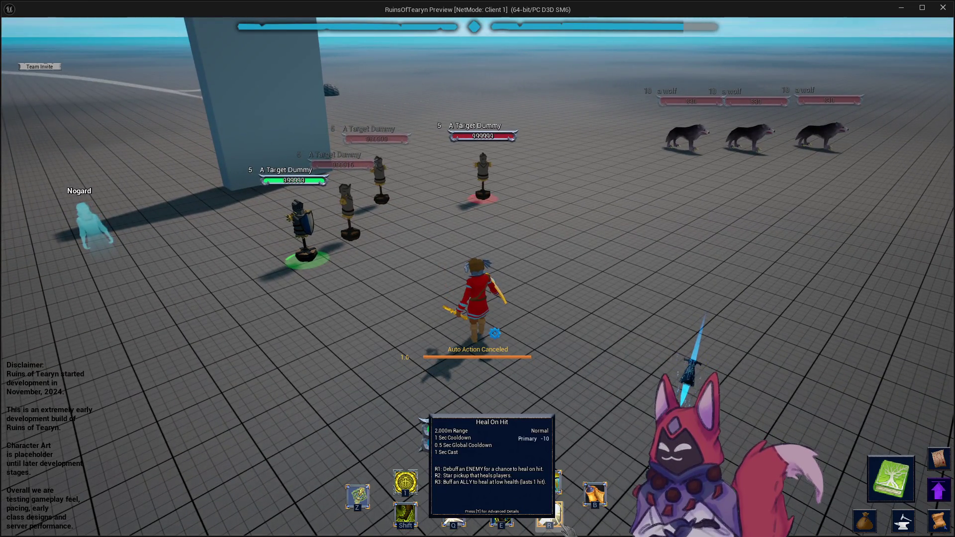
{"action": "left_click", "coordinate": [565, 528]}
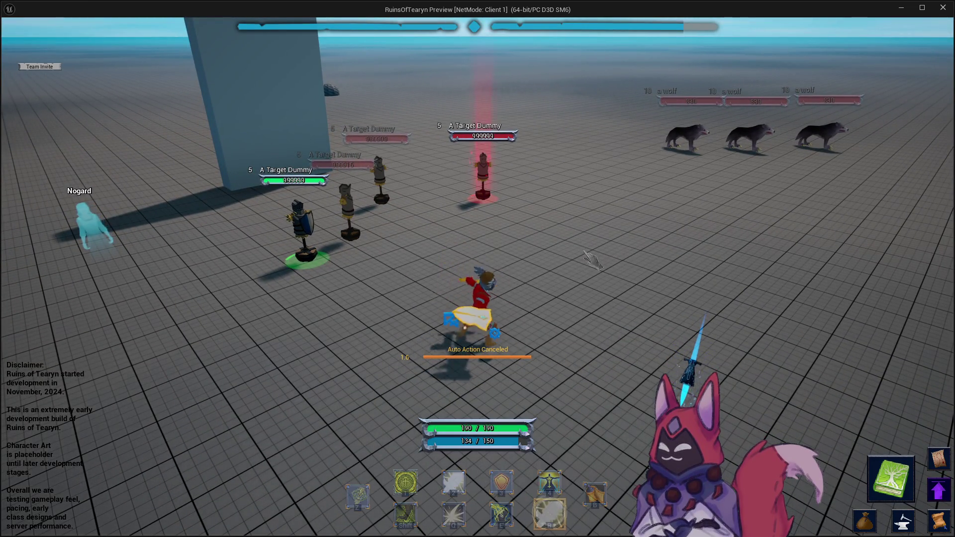
{"action": "key", "text": "w"}
{"action": "key", "text": "a"}
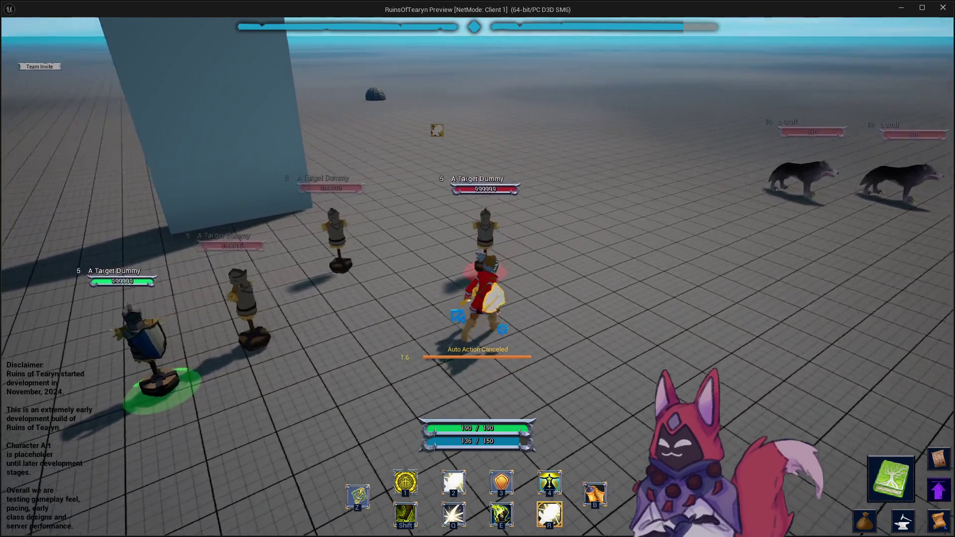
{"action": "key", "text": "grave"}
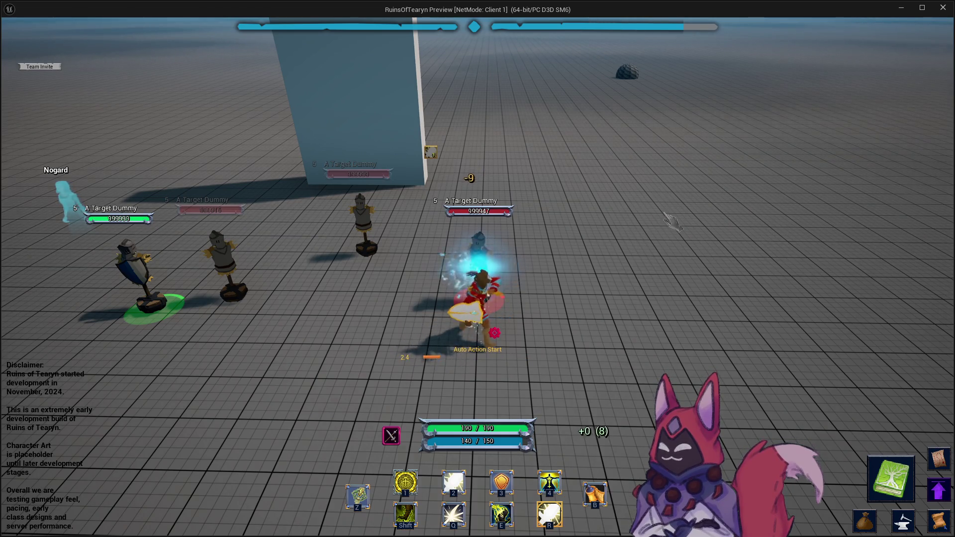
{"action": "mouse_move", "coordinate": [672, 221]}
{"action": "left_mouse_down"}
{"action": "mouse_move", "coordinate": [497, 224]}
{"action": "mouse_move", "coordinate": [461, 212]}
{"action": "left_mouse_up"}
{"action": "left_click", "coordinate": [461, 211]}
{"action": "key", "text": "w"}
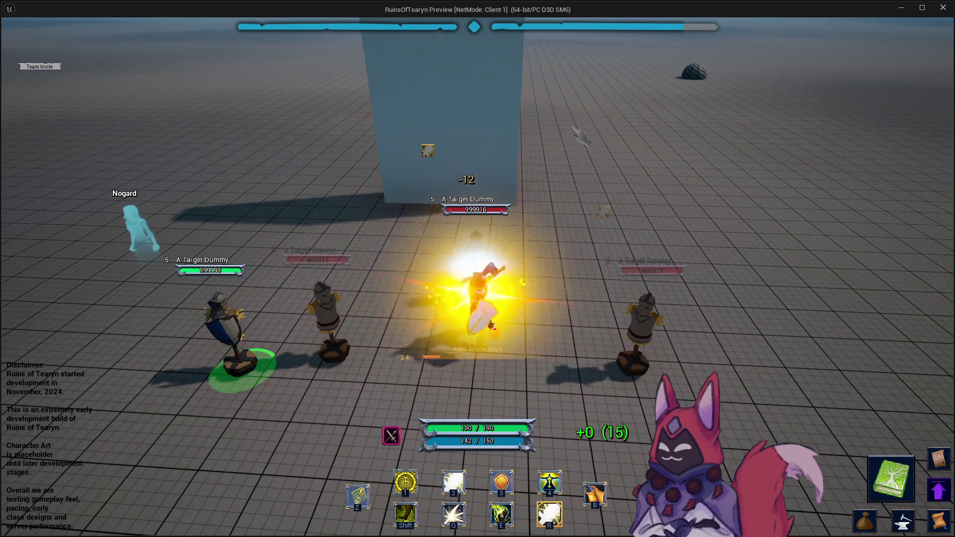
Cast the crystal heal, Heal On Hit and Heal Pickup, then return to the editor's content folders.
{"action": "key", "text": "d"}
{"action": "key", "text": "a"}
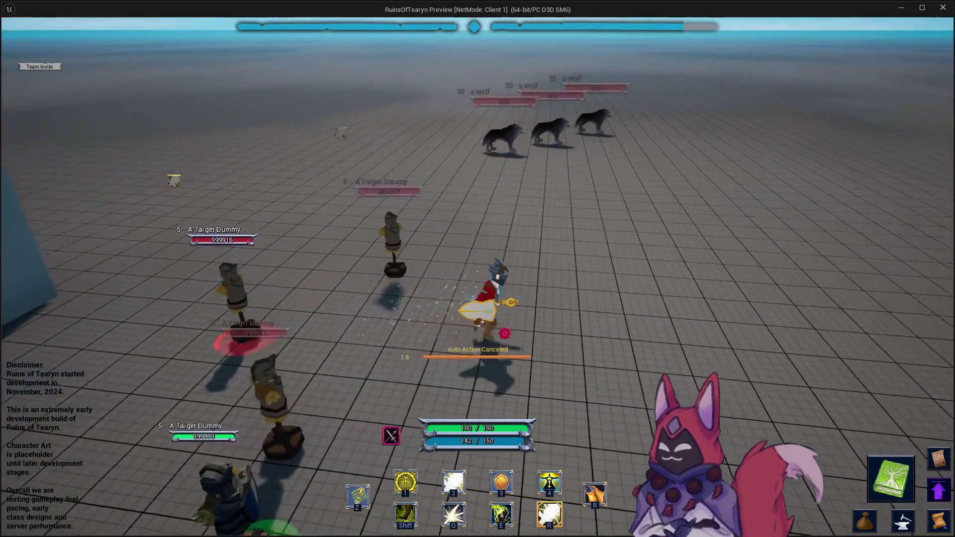
{"action": "key", "text": "d"}
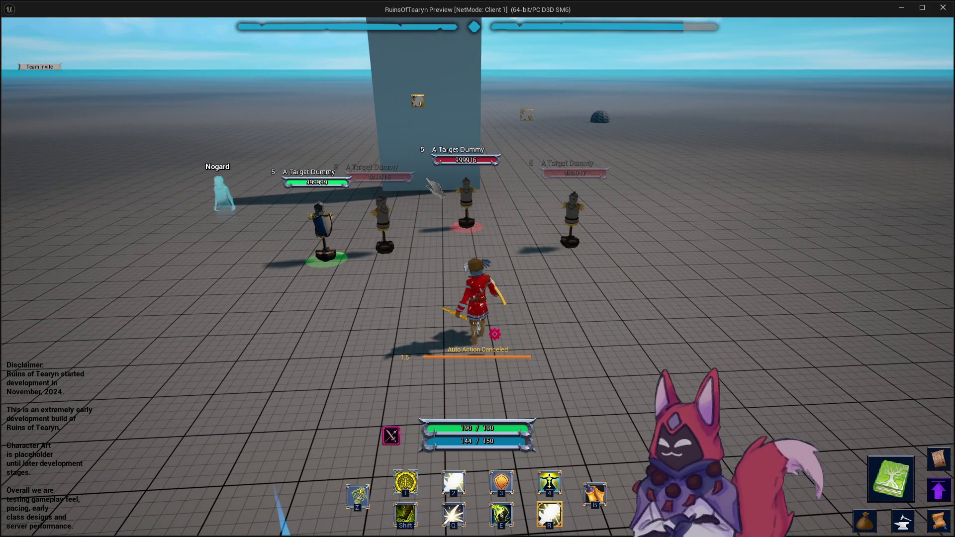
{"action": "key", "text": "q"}
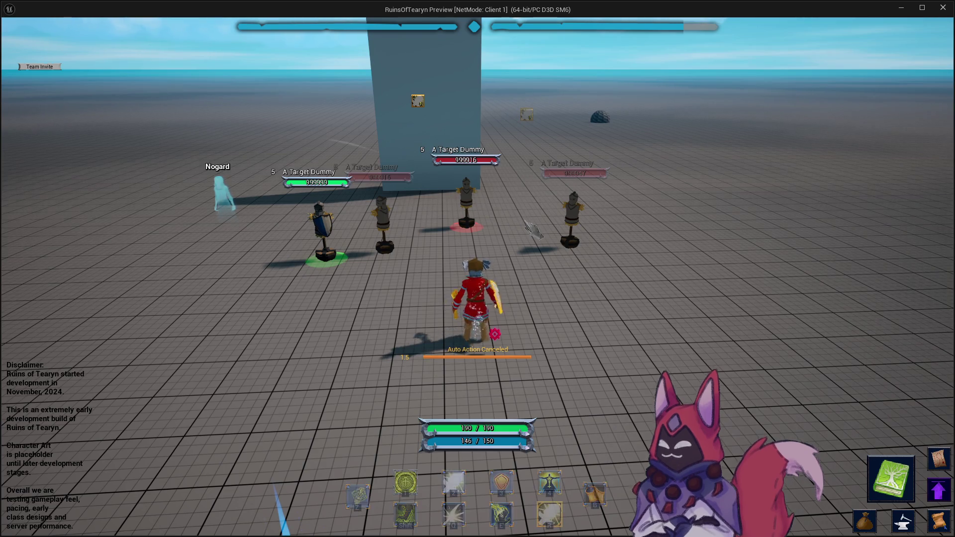
{"action": "key", "text": "z"}
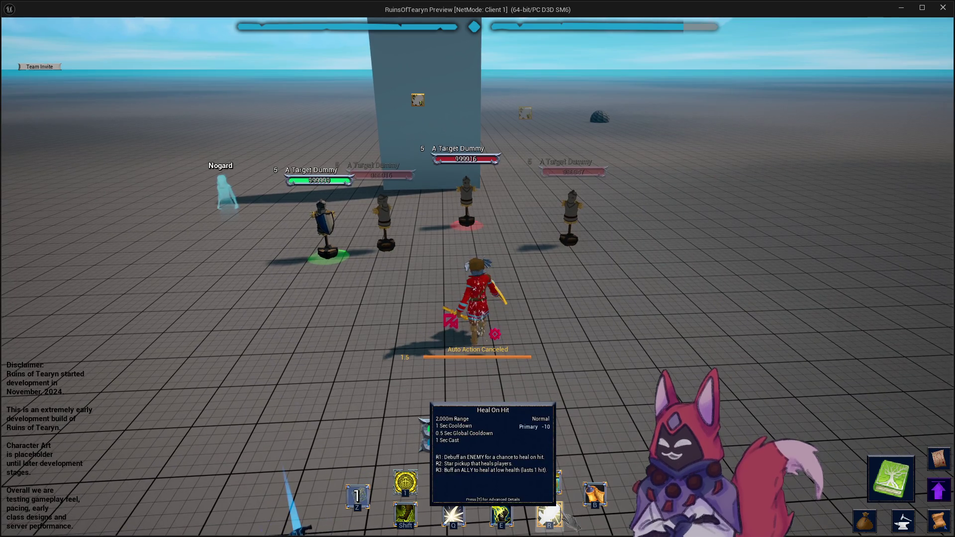
{"action": "left_click_drag", "start_coordinate": [497, 244], "coordinate": [517, 243]}
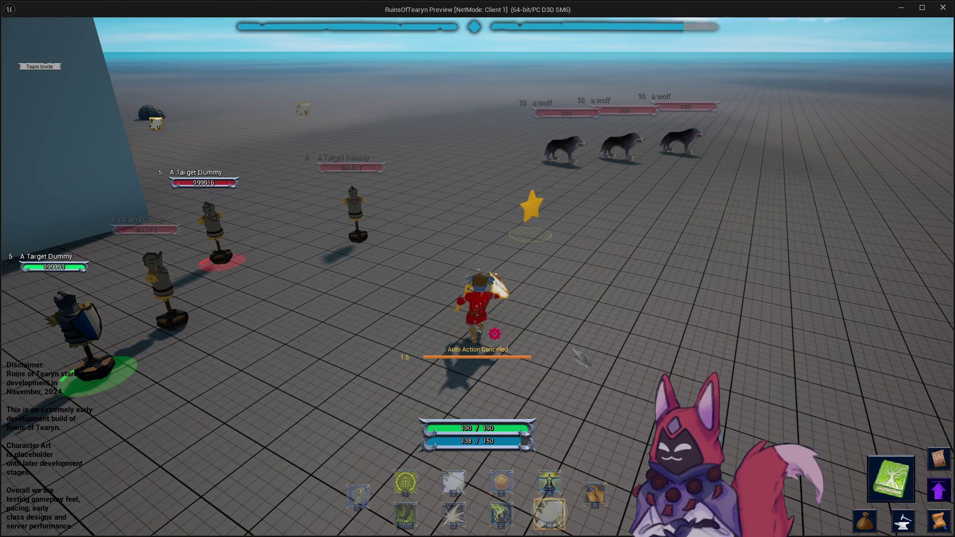
{"action": "mouse_move", "coordinate": [584, 346]}
{"action": "left_mouse_down"}
{"action": "mouse_move", "coordinate": [348, 345]}
{"action": "mouse_move", "coordinate": [609, 326]}
{"action": "left_mouse_up"}
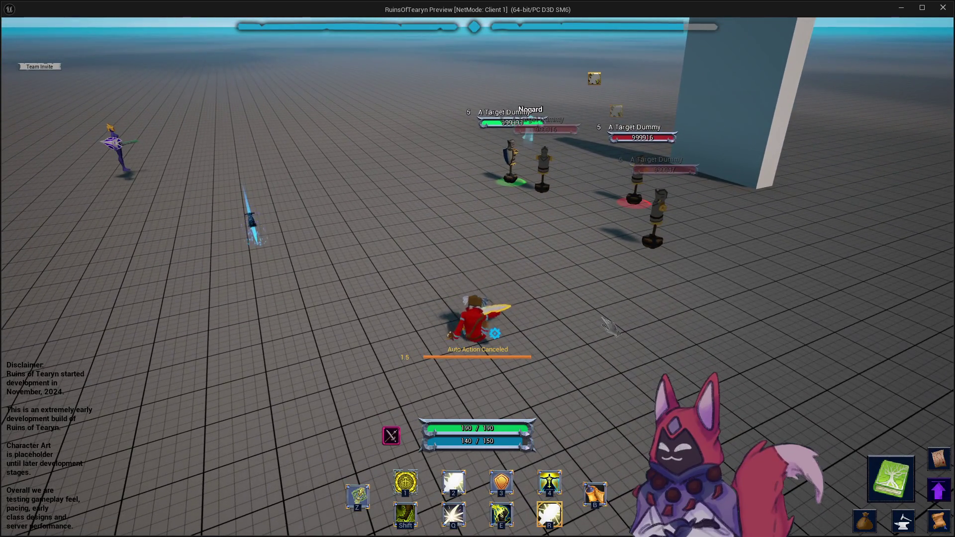
{"action": "key", "text": "w"}
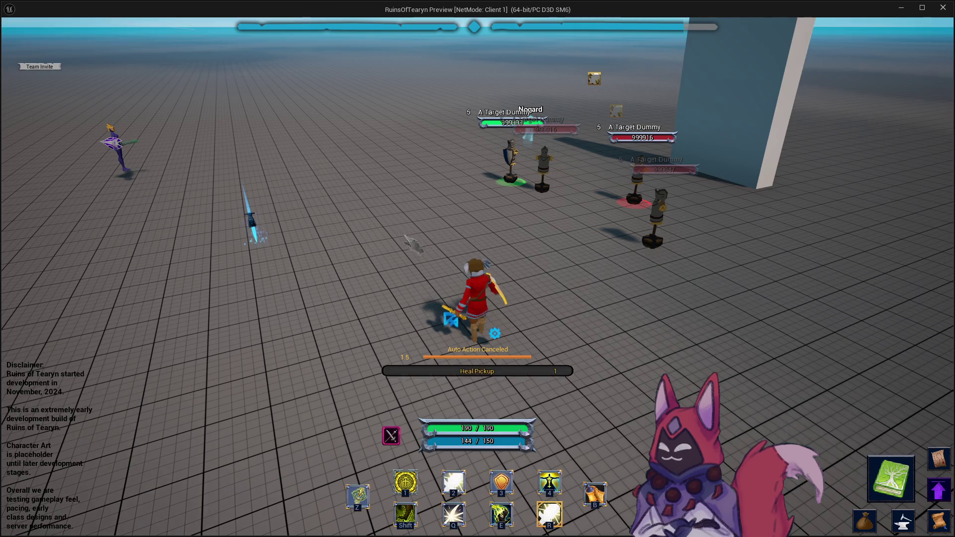
{"action": "mouse_move", "coordinate": [611, 314]}
{"action": "left_mouse_down"}
{"action": "mouse_move", "coordinate": [339, 314]}
{"action": "mouse_move", "coordinate": [589, 326]}
{"action": "left_mouse_up"}
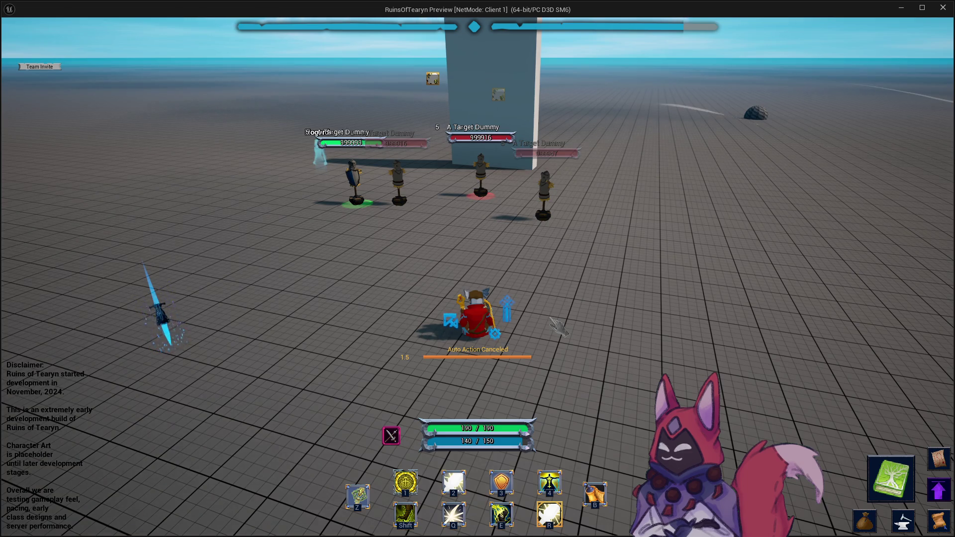
{"action": "key", "text": "alt+Tab"}
{"action": "key", "text": "ctrl+space"}
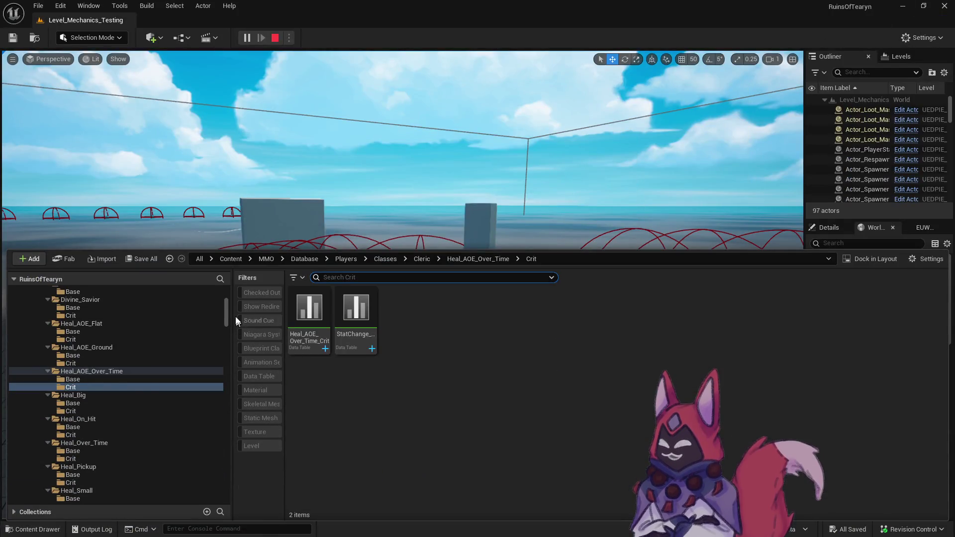
Open StatChange_Heal_Pickup from Heal_Pickup/Base and expand its row's Value settings.
{"action": "scroll", "coordinate": [114, 437], "scroll_direction": "down", "scroll_amount": 1}
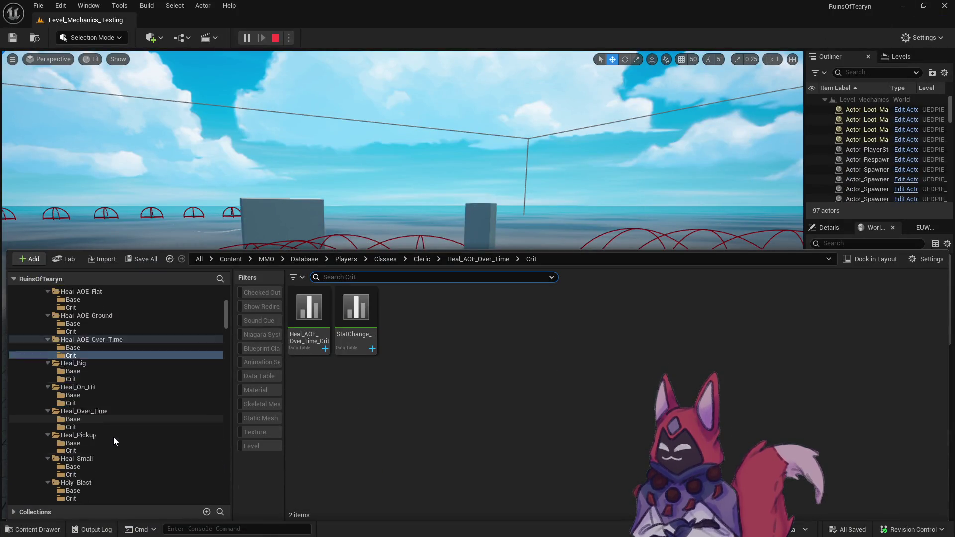
{"action": "scroll", "coordinate": [112, 430], "scroll_direction": "down", "scroll_amount": 2}
{"action": "left_click", "coordinate": [109, 410]}
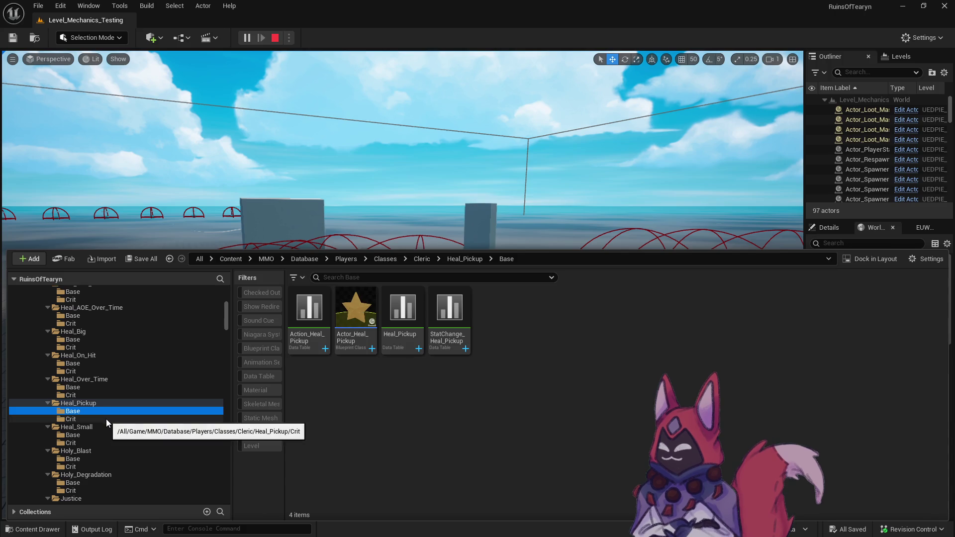
{"action": "double_click", "coordinate": [450, 354]}
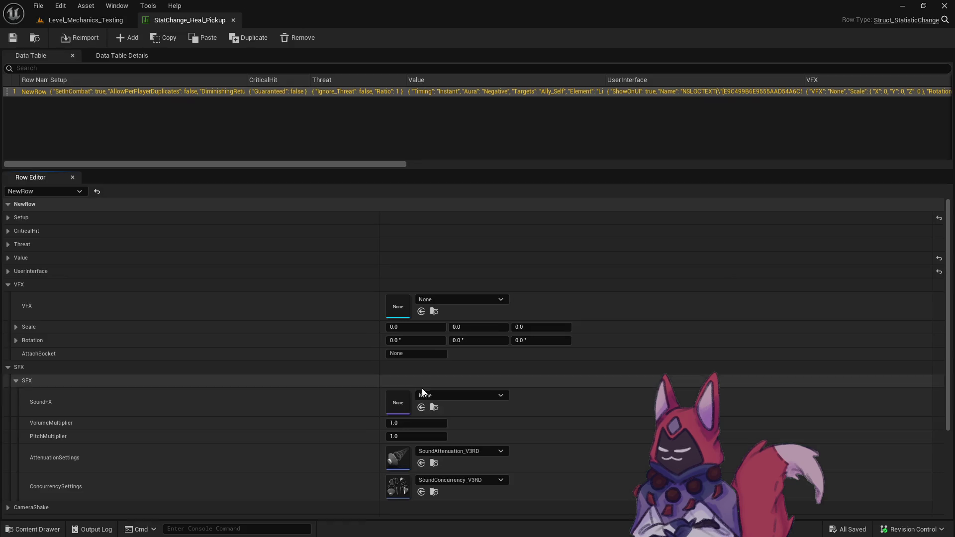
{"action": "scroll", "coordinate": [420, 390], "scroll_direction": "down", "scroll_amount": 3}
{"action": "scroll", "coordinate": [360, 370], "scroll_direction": "up", "scroll_amount": 3}
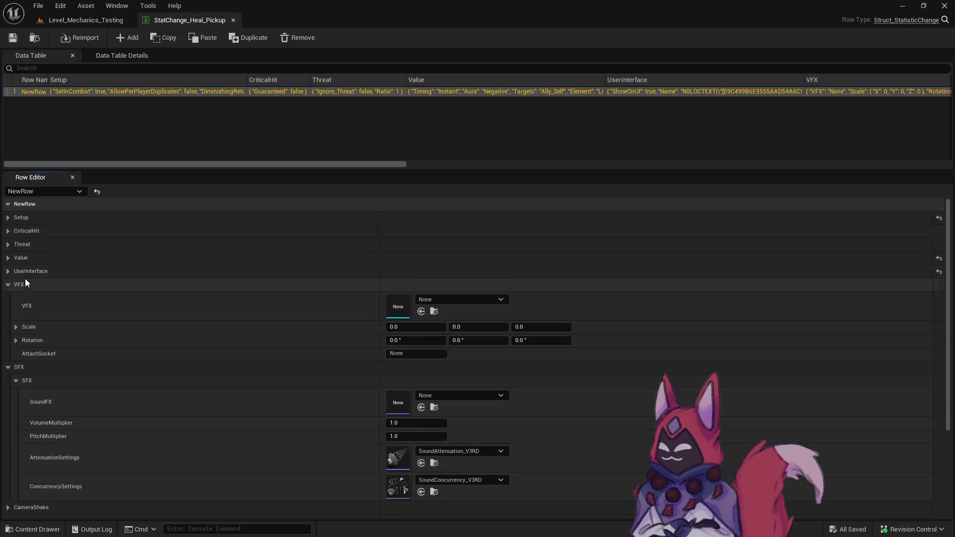
{"action": "left_click", "coordinate": [8, 257]}
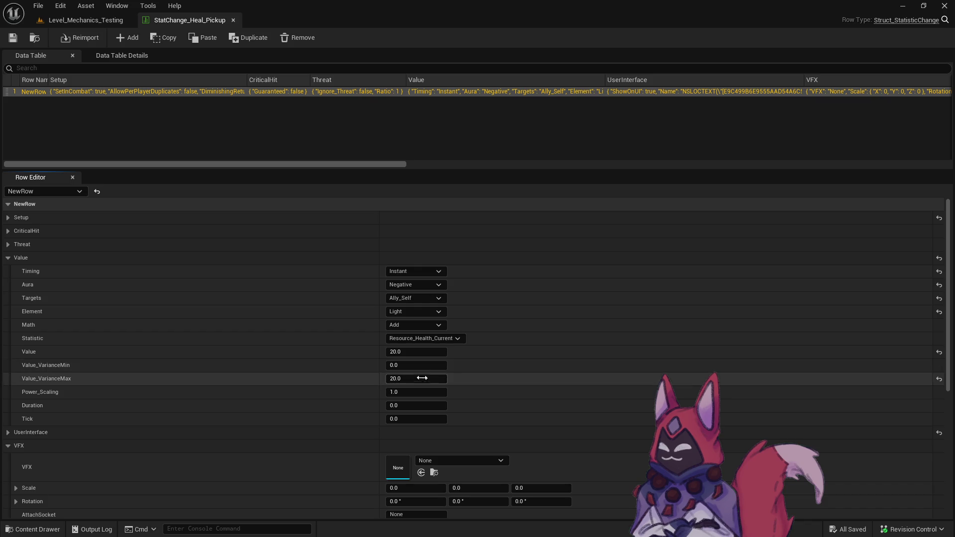
Inspect a second pickup stat table's Value, close both tables, and return to the game preview.
{"action": "key", "text": "ctrl+space"}
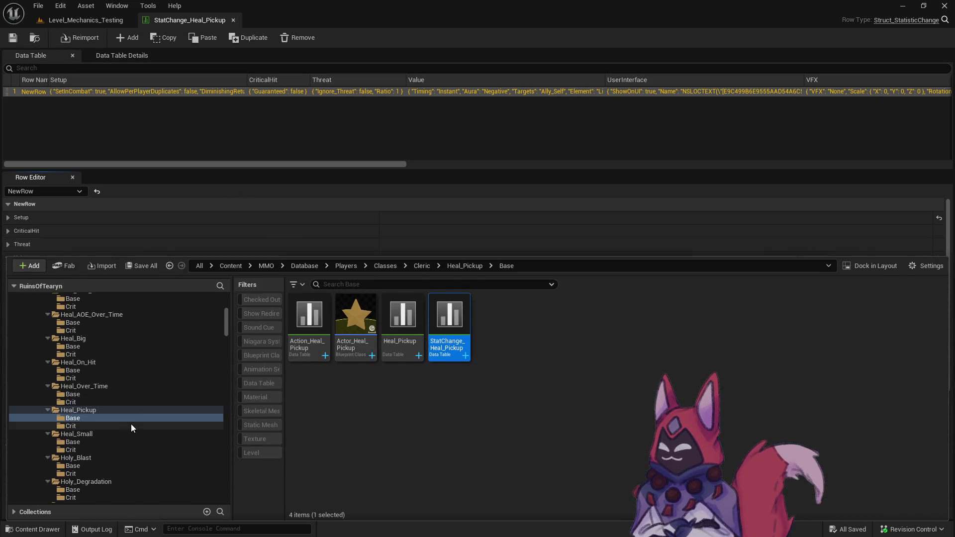
{"action": "double_click", "coordinate": [449, 323]}
{"action": "scroll", "coordinate": [389, 391], "scroll_direction": "up", "scroll_amount": 5}
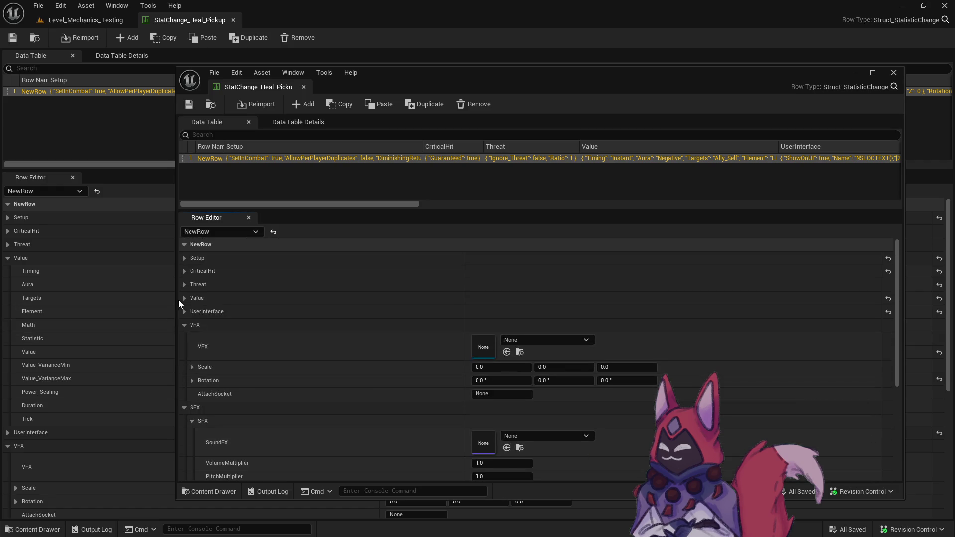
{"action": "left_click", "coordinate": [183, 298]}
{"action": "scroll", "coordinate": [239, 360], "scroll_direction": "down", "scroll_amount": 3}
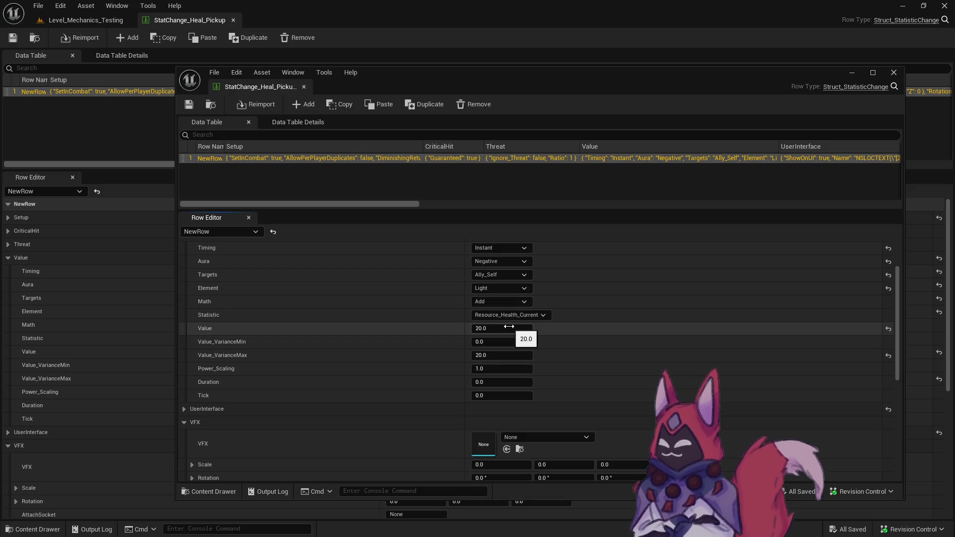
{"action": "left_click", "coordinate": [303, 87]}
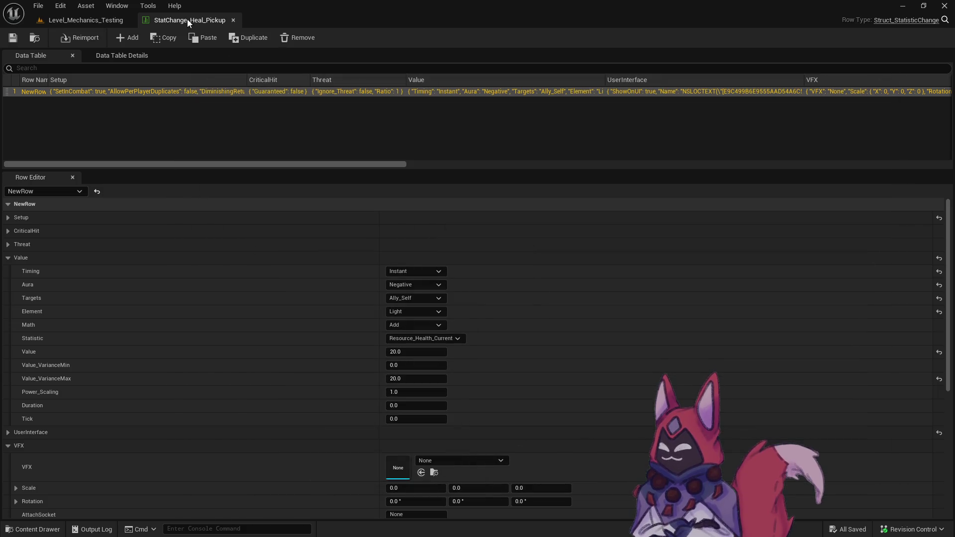
{"action": "left_click", "coordinate": [232, 20]}
{"action": "key", "text": "ctrl+space"}
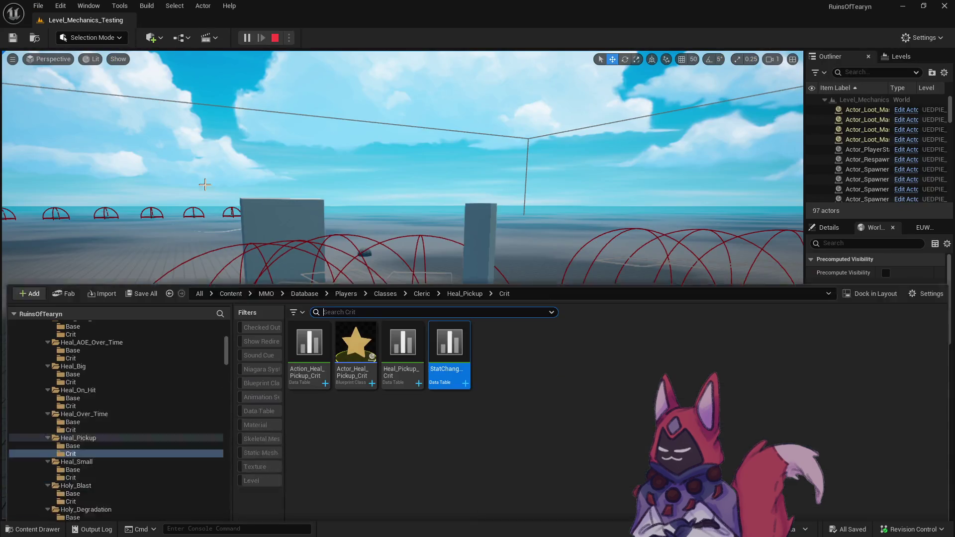
{"action": "left_click", "coordinate": [455, 417]}
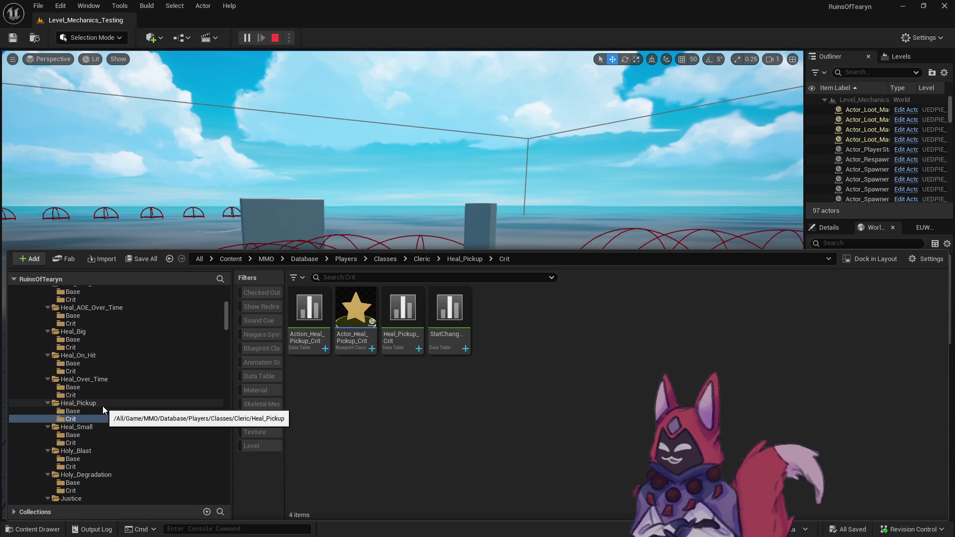
{"action": "key", "text": "alt+Tab"}
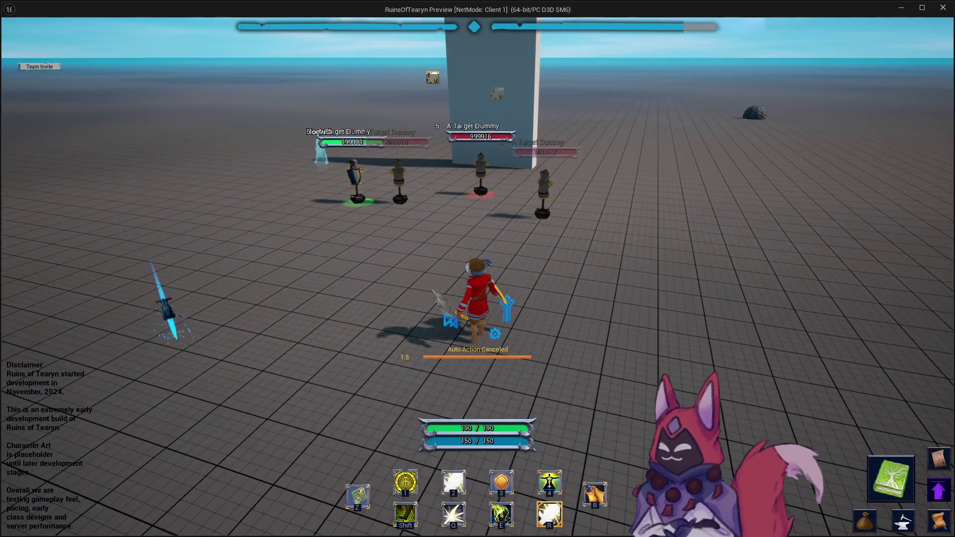
Check the Heal On Hit description, cast Divine Savior toward the wolves, and minimize the preview.
{"action": "mouse_move", "coordinate": [550, 517]}
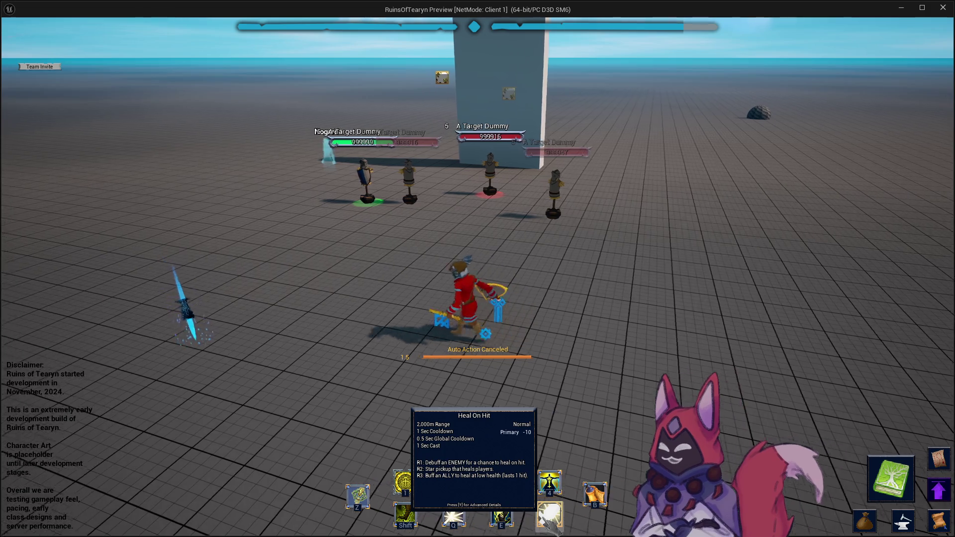
{"action": "key", "text": "a"}
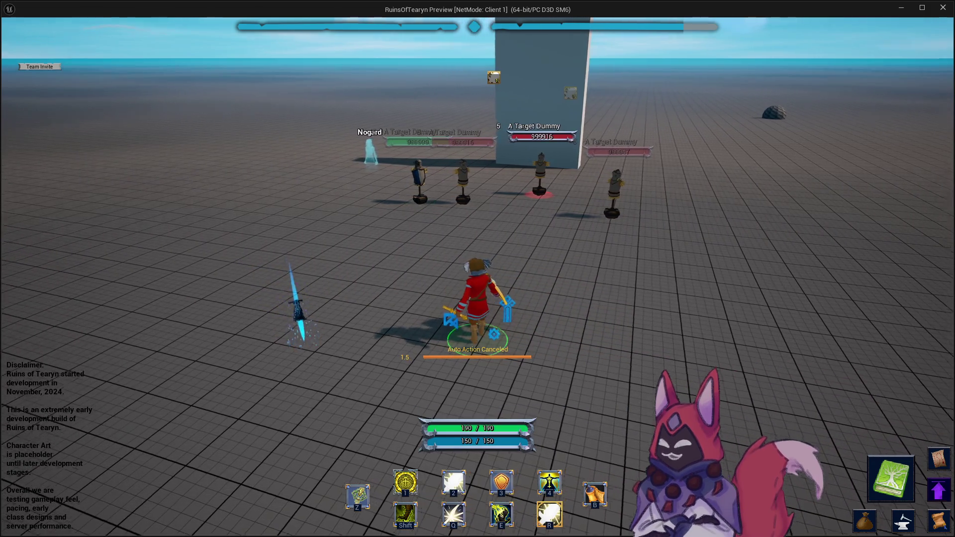
{"action": "key", "text": "d"}
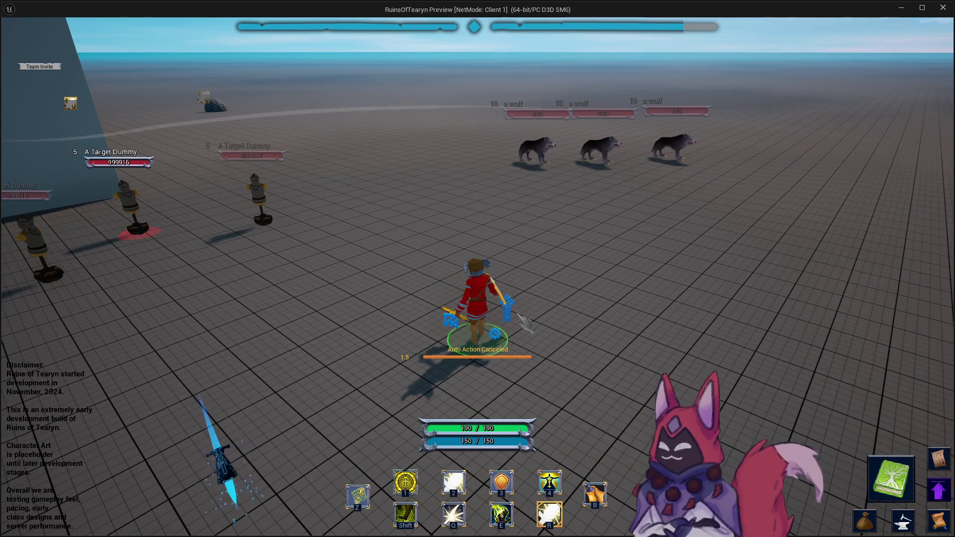
{"action": "key", "text": "4"}
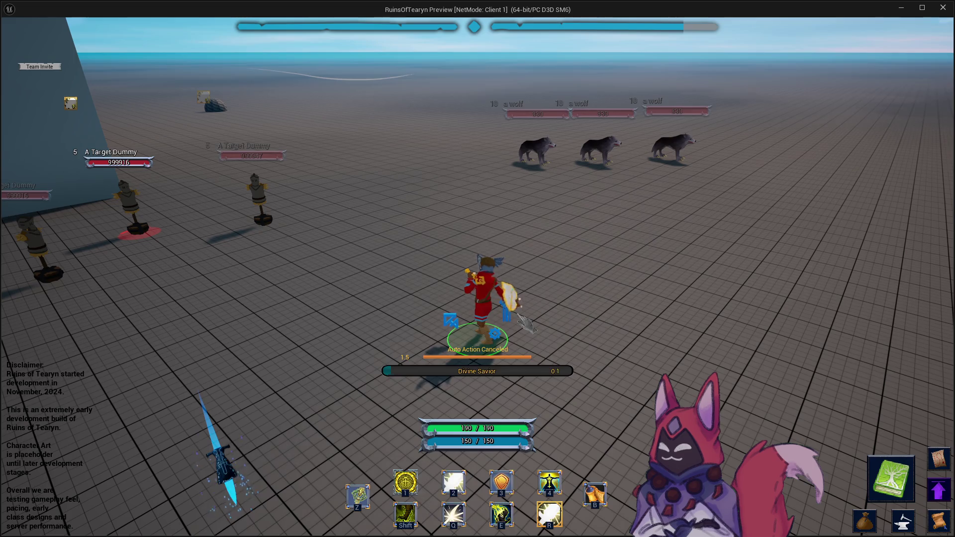
{"action": "left_click", "coordinate": [579, 336]}
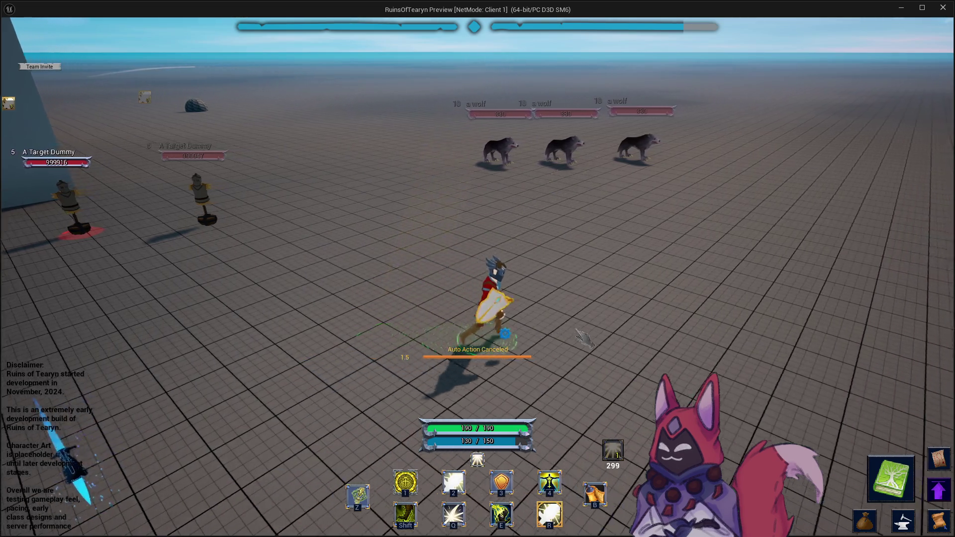
{"action": "left_click", "coordinate": [902, 9]}
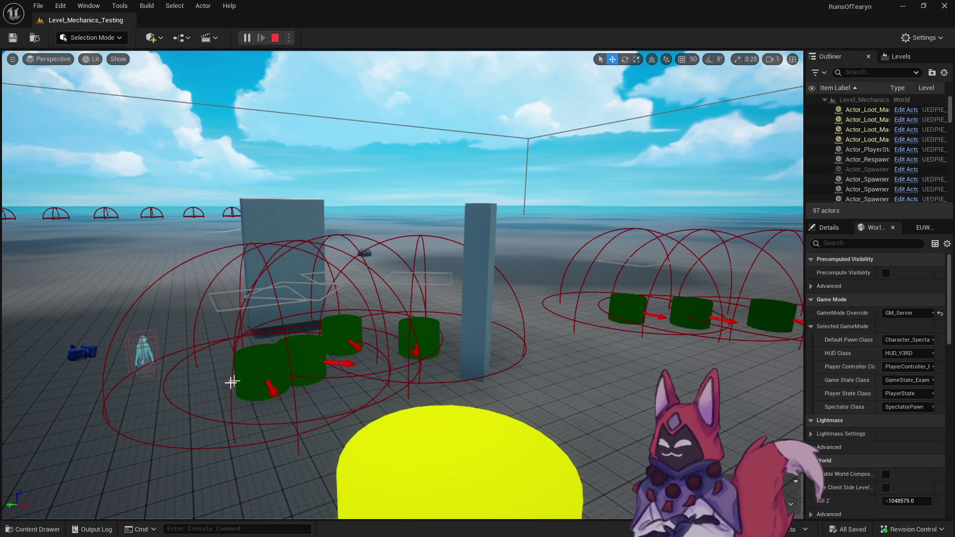
Open StatChange_Proc_Divine_Savior from Cleric > Divine_Savior > Base, showing Duration 15.0 and Tick 1.0.
{"action": "left_click", "coordinate": [30, 529]}
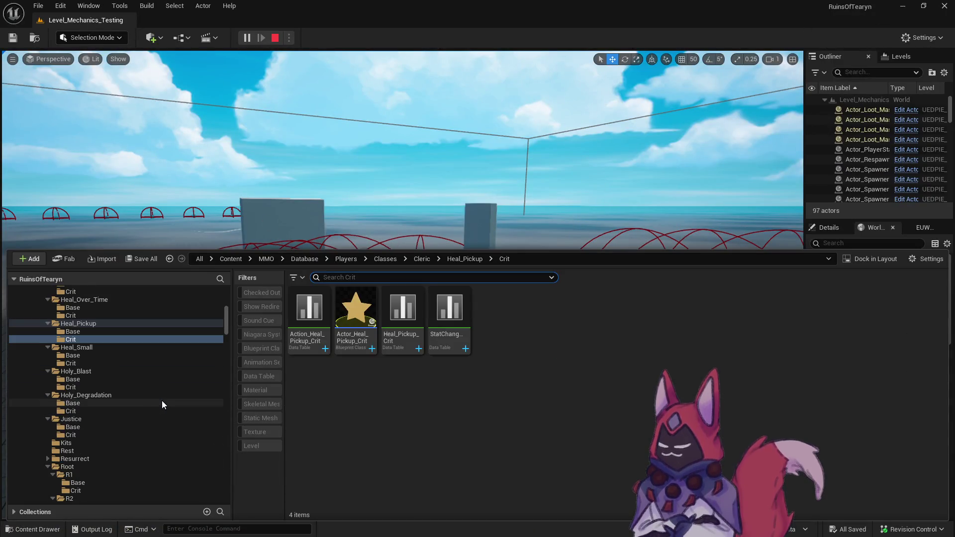
{"action": "scroll", "coordinate": [163, 401], "scroll_direction": "up", "scroll_amount": 10}
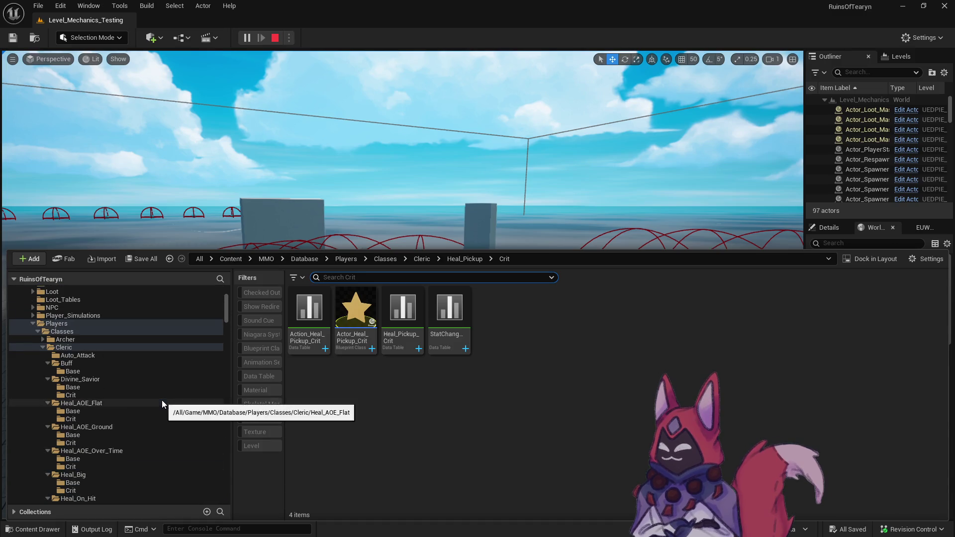
{"action": "left_click", "coordinate": [112, 389]}
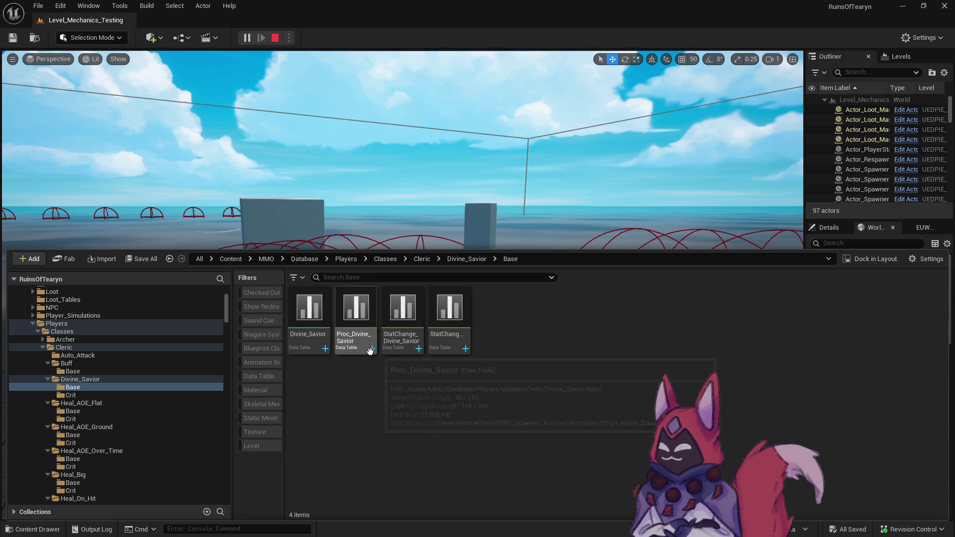
{"action": "double_click", "coordinate": [459, 348]}
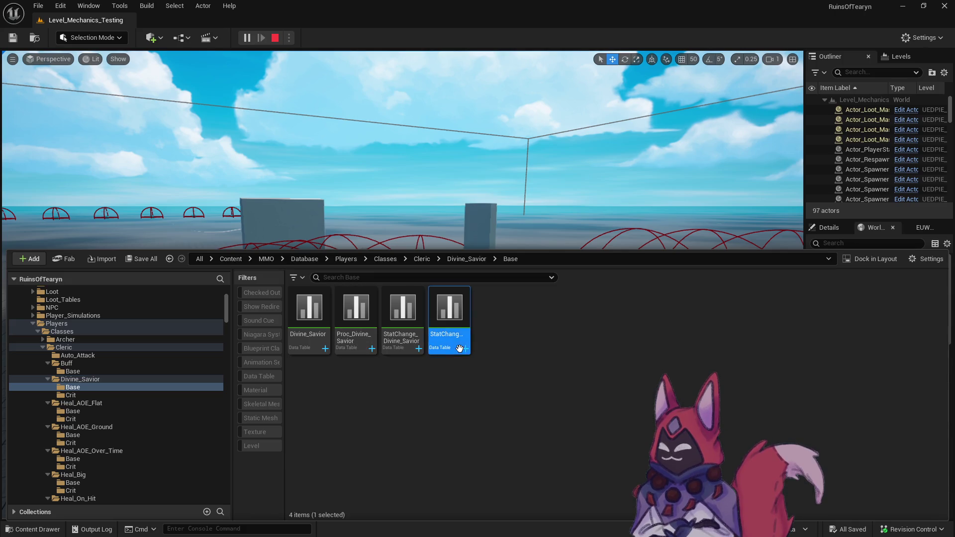
{"action": "scroll", "coordinate": [417, 342], "scroll_direction": "down", "scroll_amount": 5}
{"action": "scroll", "coordinate": [417, 342], "scroll_direction": "up", "scroll_amount": 3}
{"action": "scroll", "coordinate": [437, 355], "scroll_direction": "down", "scroll_amount": 1}
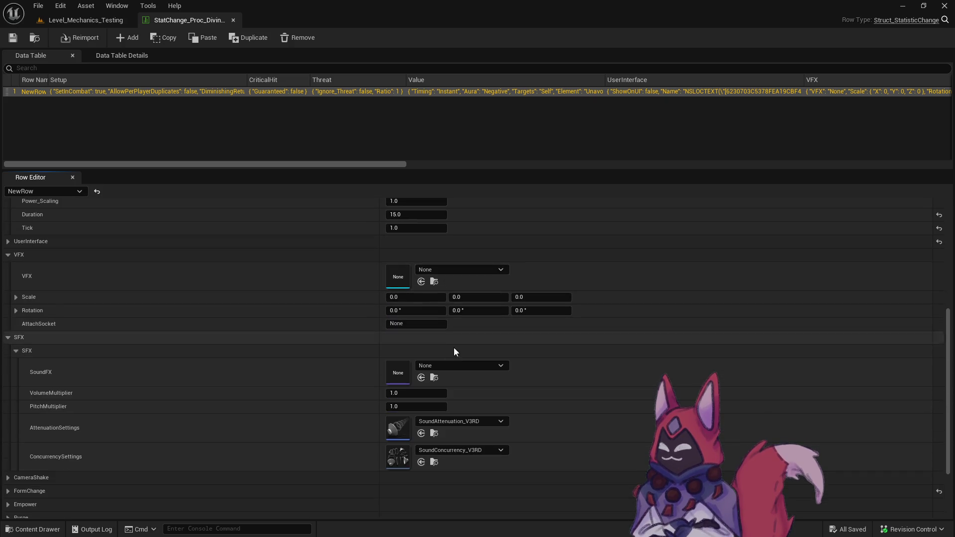
Set the base Divine Savior row's VFX to NiagaraSystem_CastFX_Heal_Holy_Small.
{"action": "left_click", "coordinate": [443, 270]}
{"action": "type", "text": "hea"}
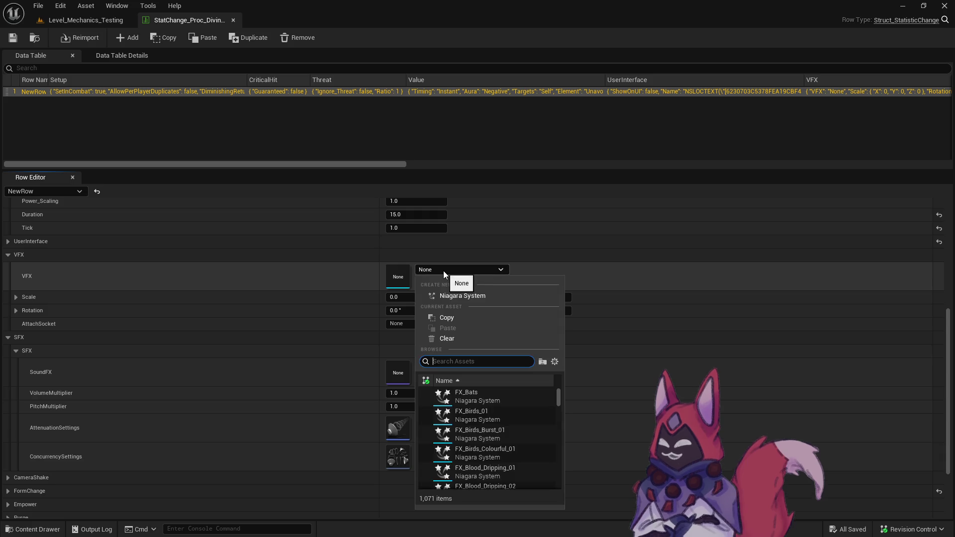
{"action": "type", "text": "l small"}
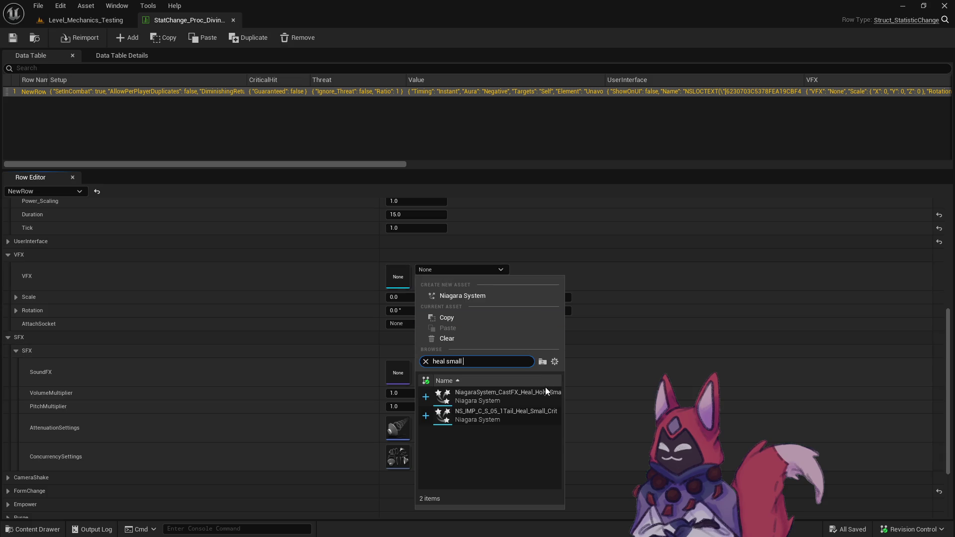
{"action": "left_click", "coordinate": [542, 395]}
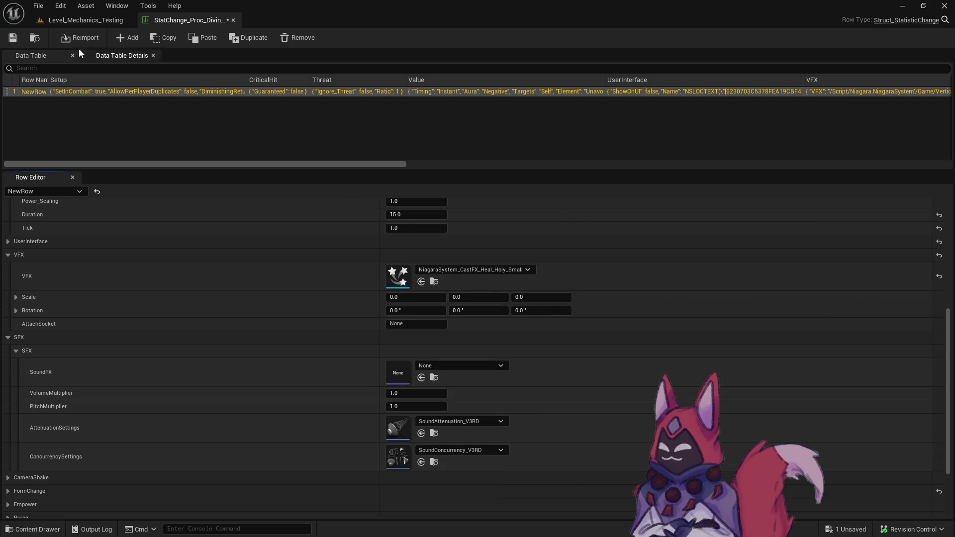
Open the Divine_Savior Crit table, set its VFX to NS_IMP_C_S_05_1Tail_Heal_Small_Crit, and save.
{"action": "key", "text": "ctrl+space"}
{"action": "left_click", "coordinate": [104, 403]}
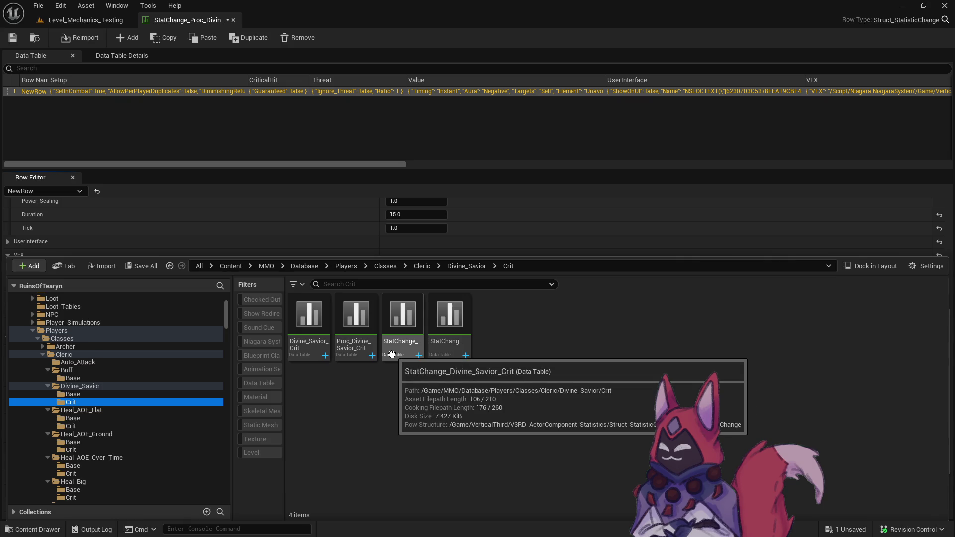
{"action": "double_click", "coordinate": [462, 346]}
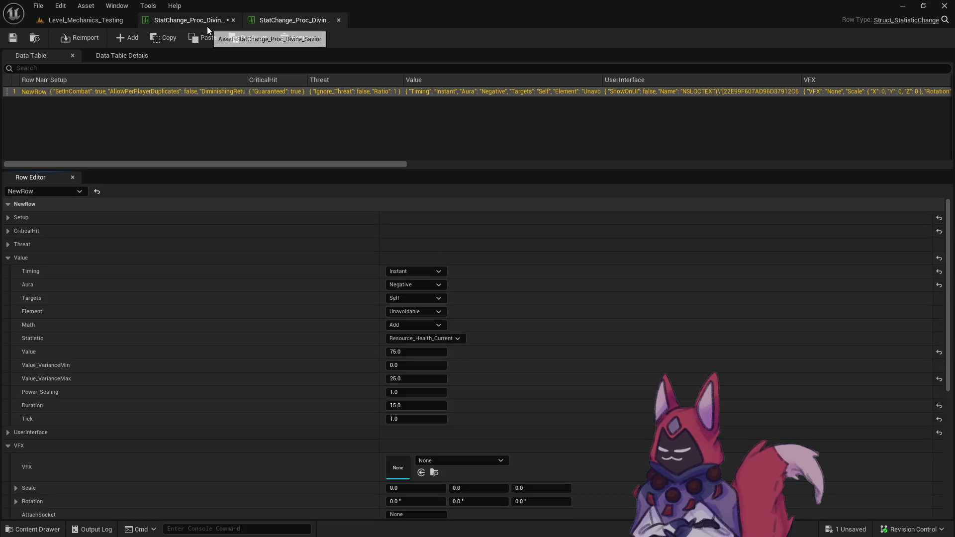
{"action": "scroll", "coordinate": [428, 383], "scroll_direction": "down", "scroll_amount": 5}
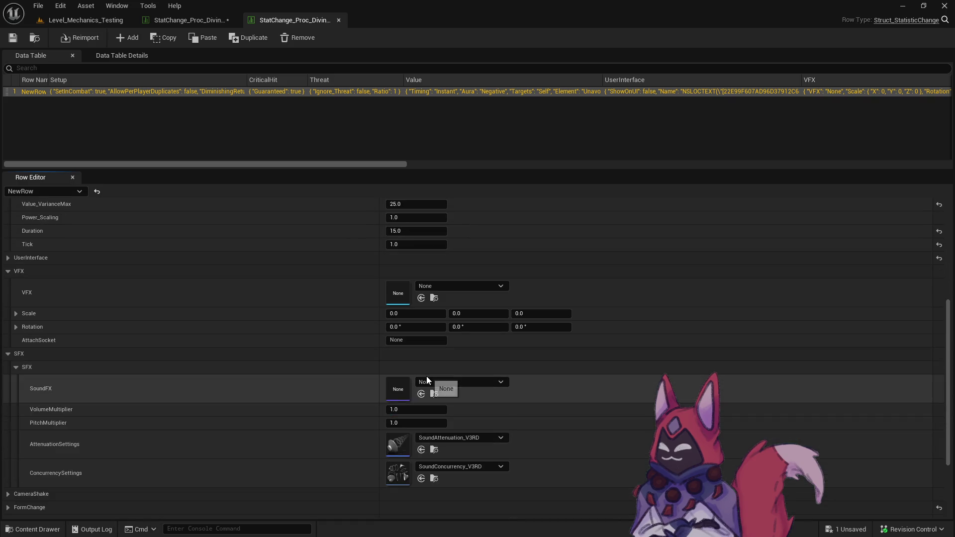
{"action": "left_click", "coordinate": [438, 291]}
{"action": "type", "text": "jea"}
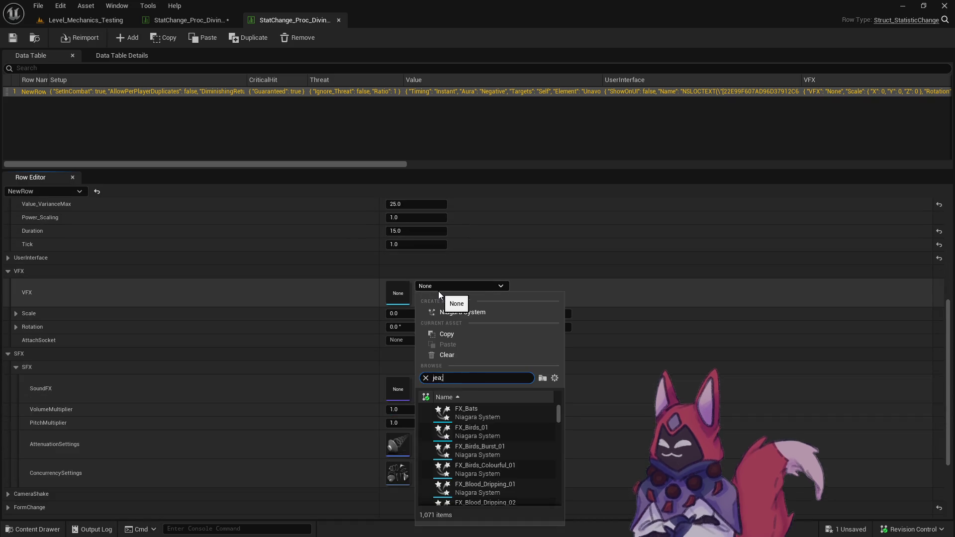
{"action": "key", "text": "BackSpace"}
{"action": "key", "text": "BackSpace"}
{"action": "key", "text": "BackSpace"}
{"action": "type", "text": "heal s"}
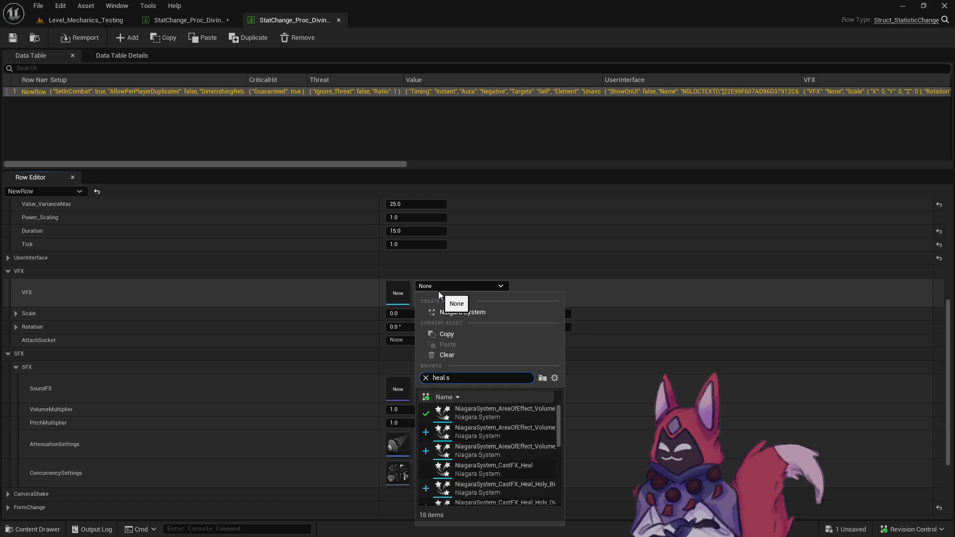
{"action": "type", "text": "mall crit"}
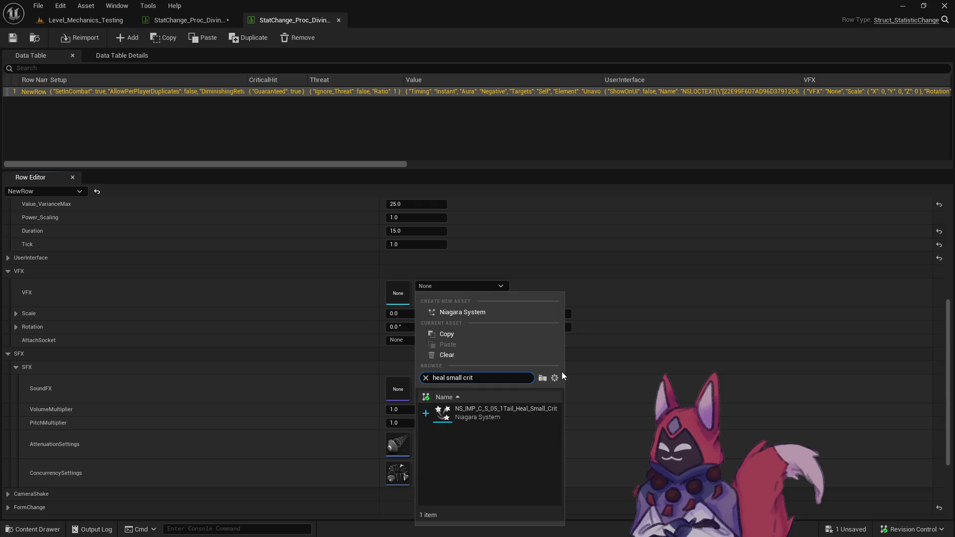
{"action": "left_click", "coordinate": [542, 412]}
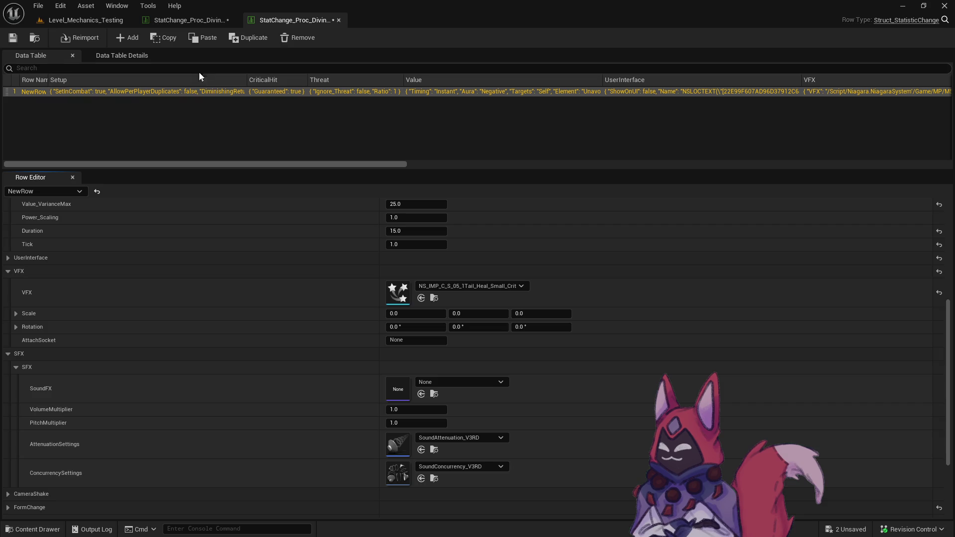
{"action": "left_click", "coordinate": [15, 39]}
Assign sound CUE_Heal_Medium_04_2_Cue_Heal_Small at 0.1 volume to both Divine Savior proc tables.
{"action": "left_click", "coordinate": [196, 19]}
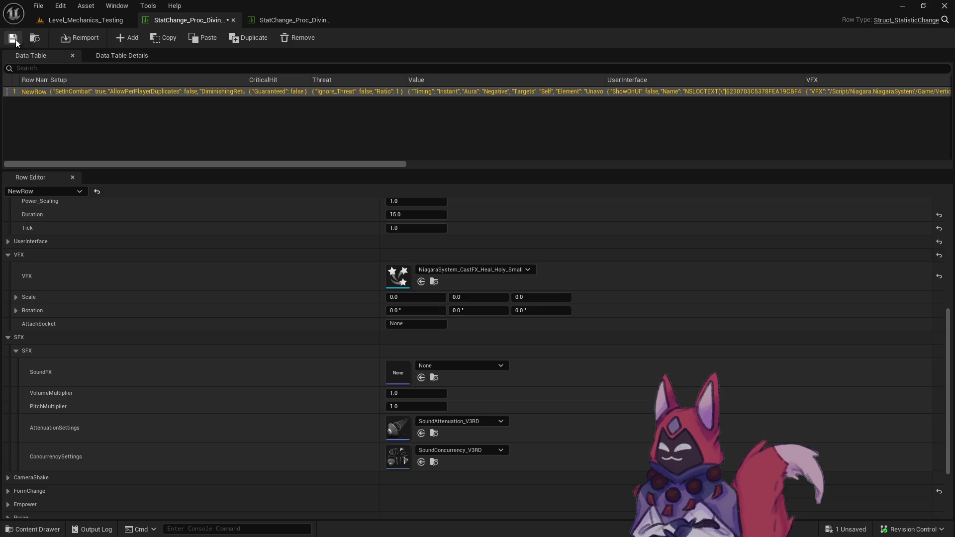
{"action": "left_click", "coordinate": [469, 368]}
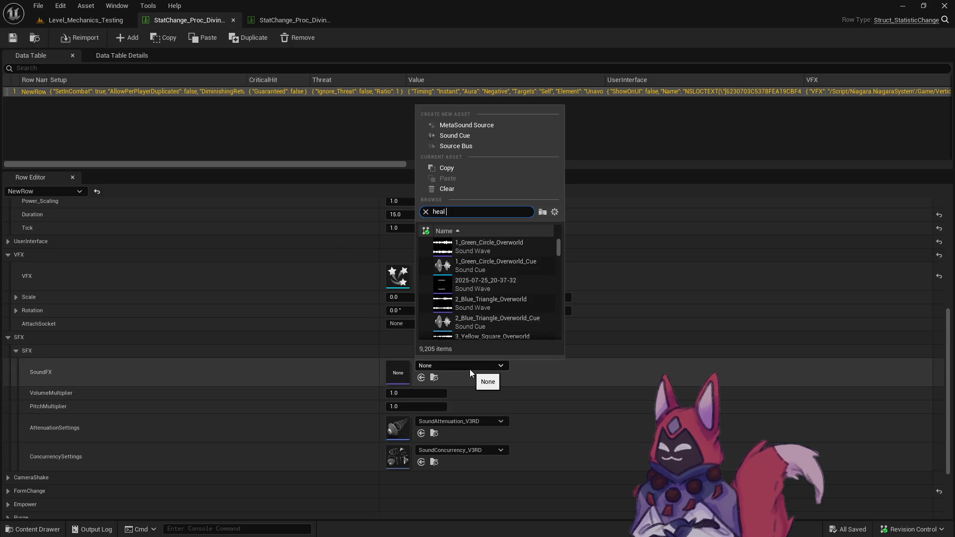
{"action": "type", "text": "sm"}
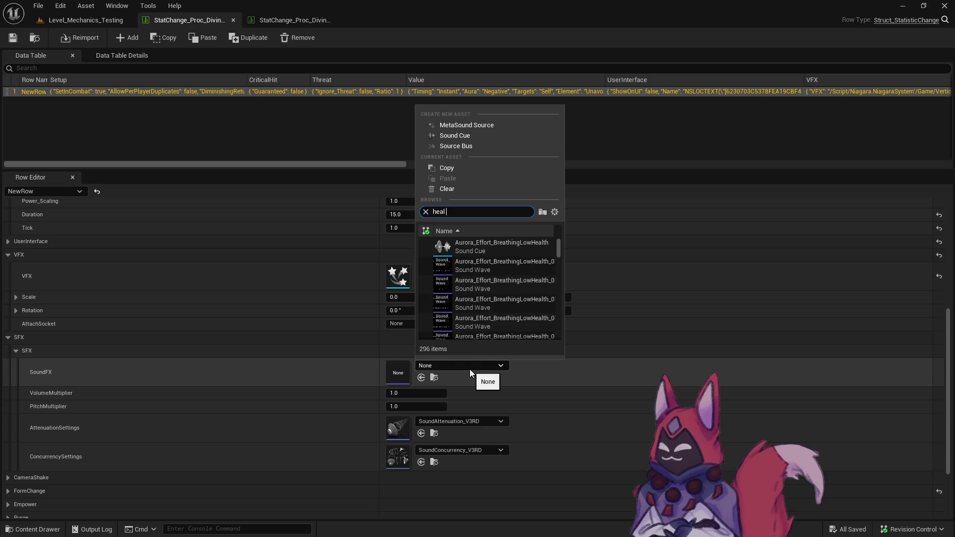
{"action": "type", "text": "all"}
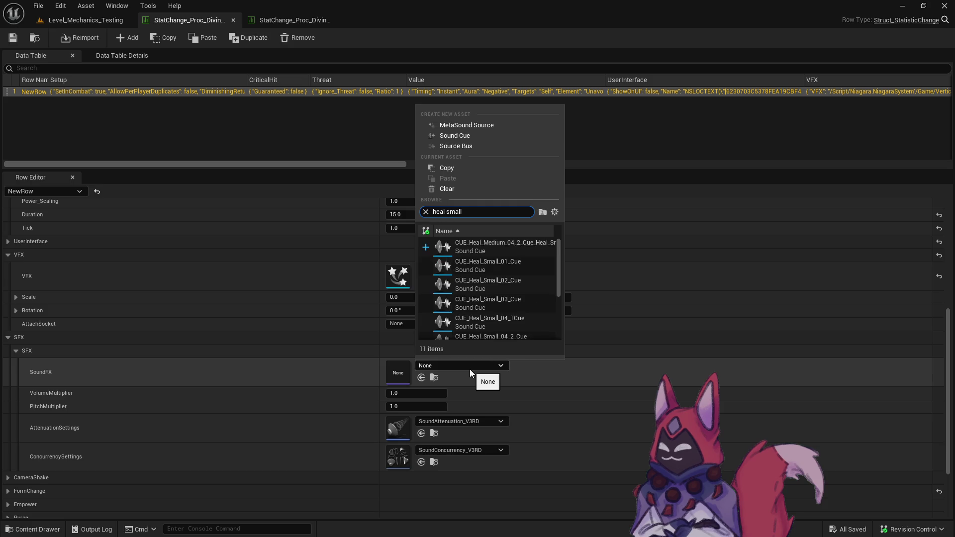
{"action": "left_click", "coordinate": [529, 249]}
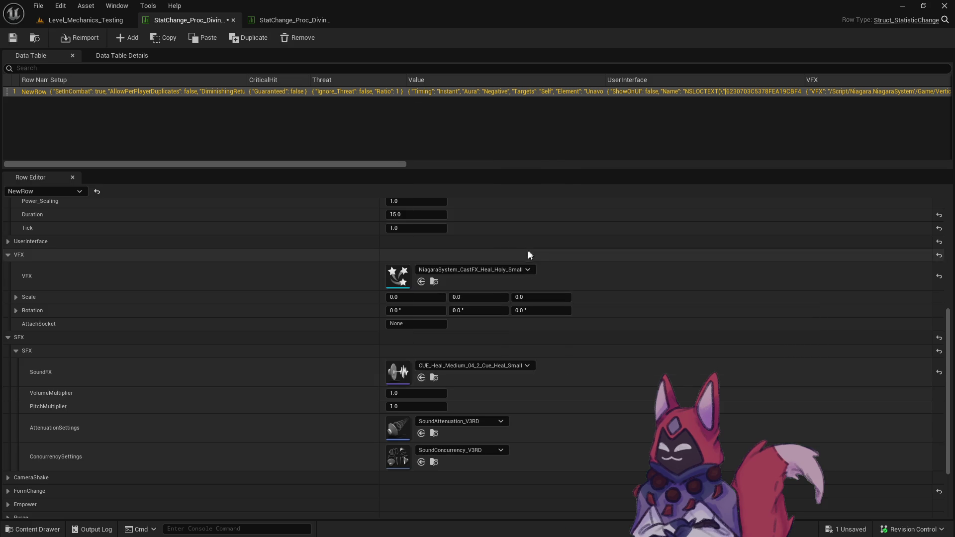
{"action": "key", "text": "ctrl+Tab"}
{"action": "left_click", "coordinate": [360, 394], "text": "shift"}
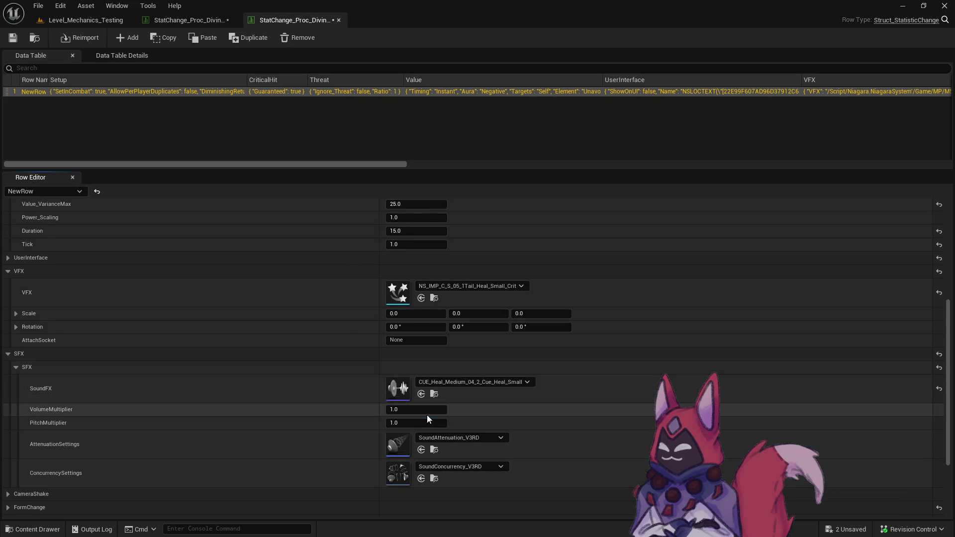
{"action": "key", "text": "Return"}
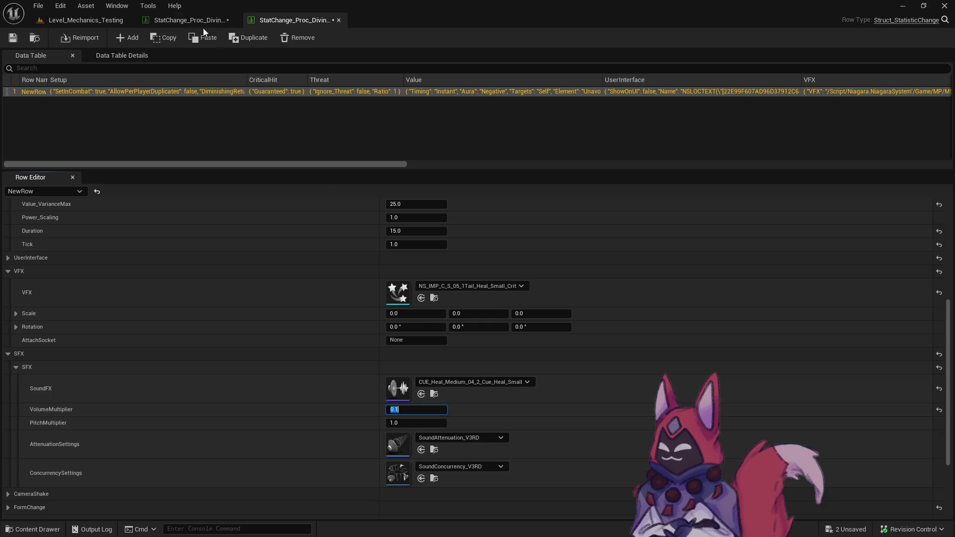
{"action": "key", "text": "ctrl+Tab"}
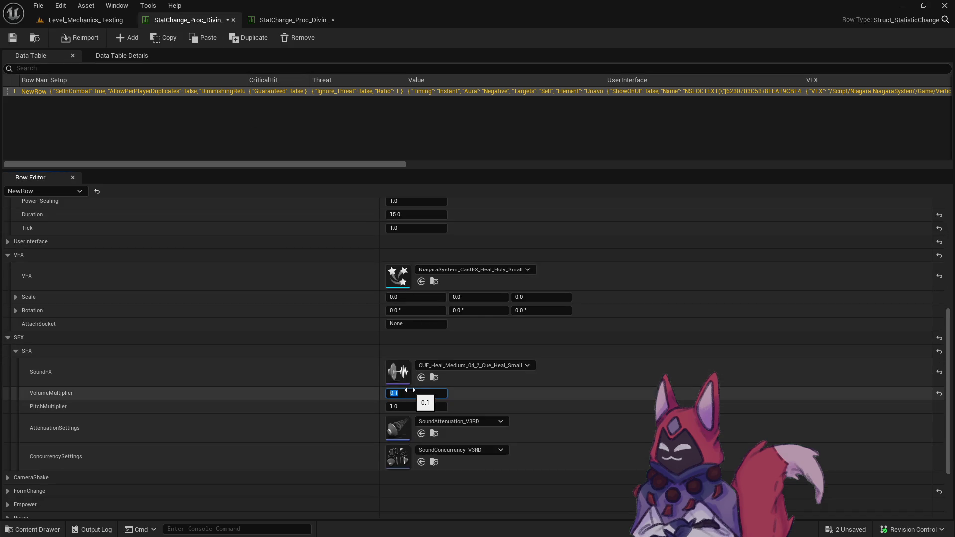
{"action": "left_click", "coordinate": [82, 20]}
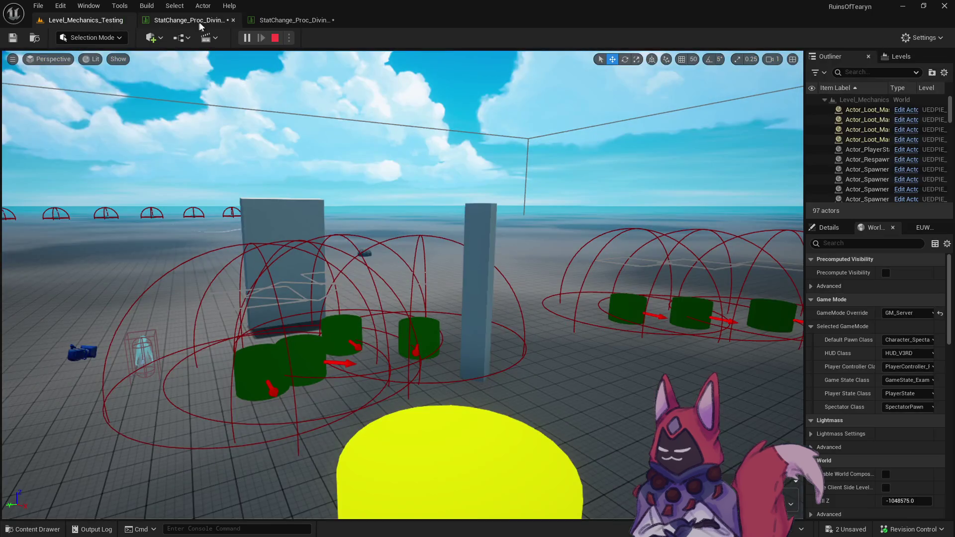
Close the old game preview and start a fresh play session.
{"action": "key", "text": "alt+Tab"}
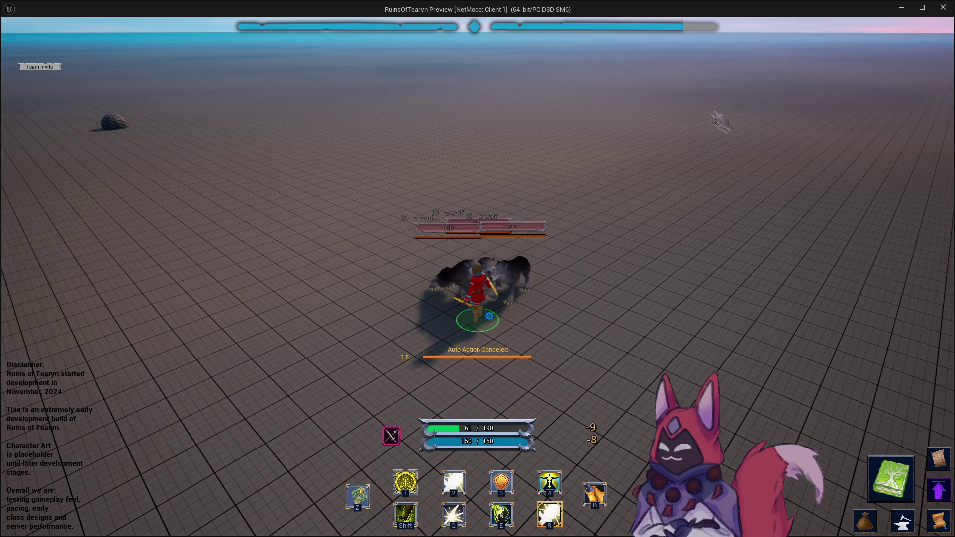
{"action": "left_click", "coordinate": [943, 7]}
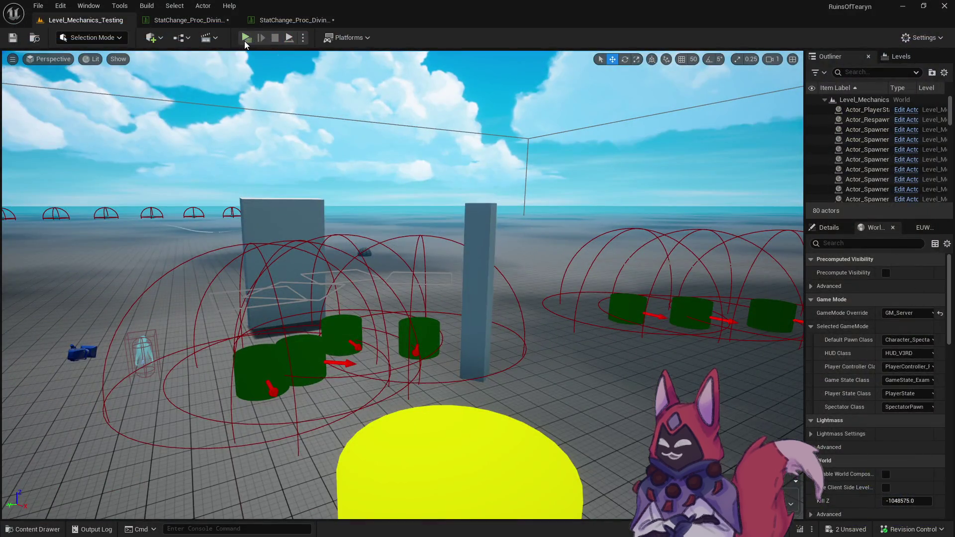
{"action": "left_click", "coordinate": [246, 35]}
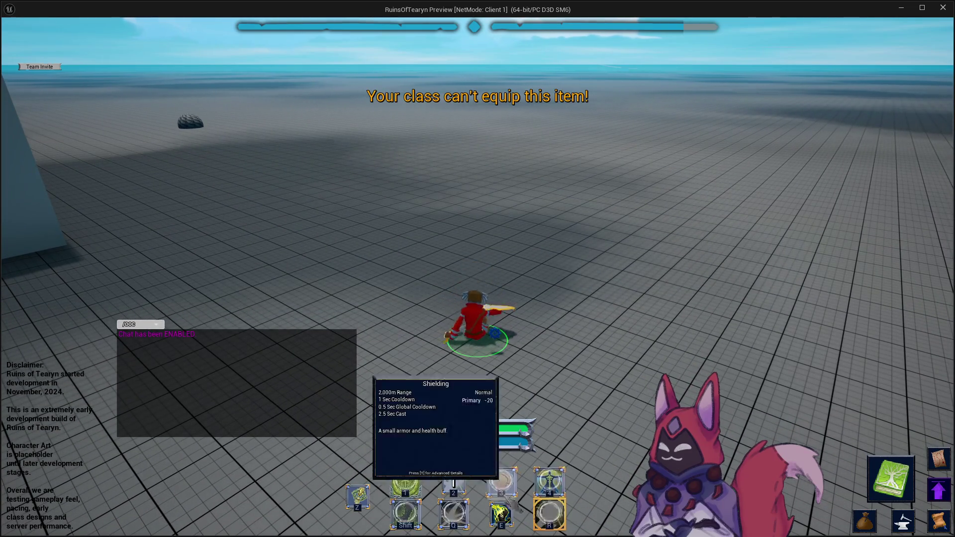
Cast Divine Savior, pull the wolves, end the session, and reopen the Divine Savior table.
{"action": "mouse_move", "coordinate": [556, 522]}
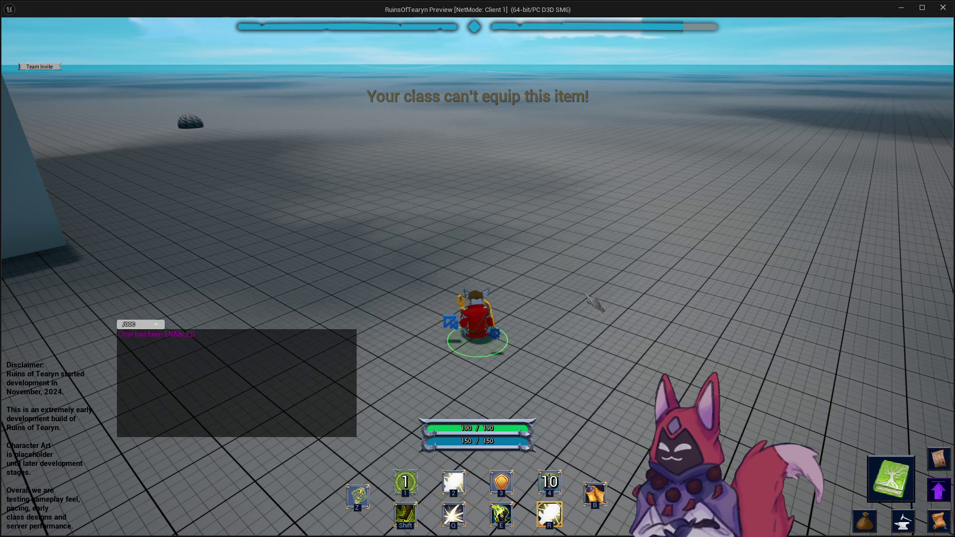
{"action": "key", "text": "2"}
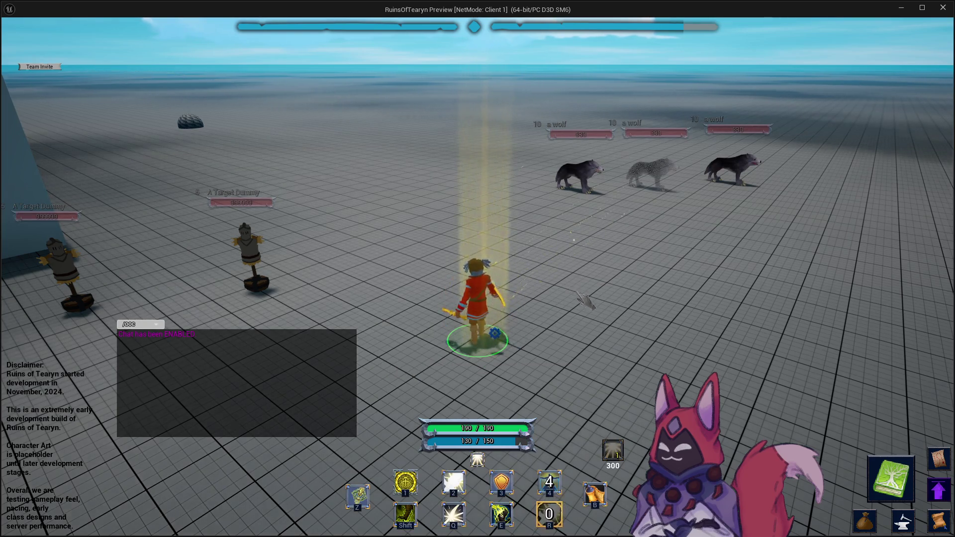
{"action": "key", "text": "d"}
{"action": "key", "text": "w"}
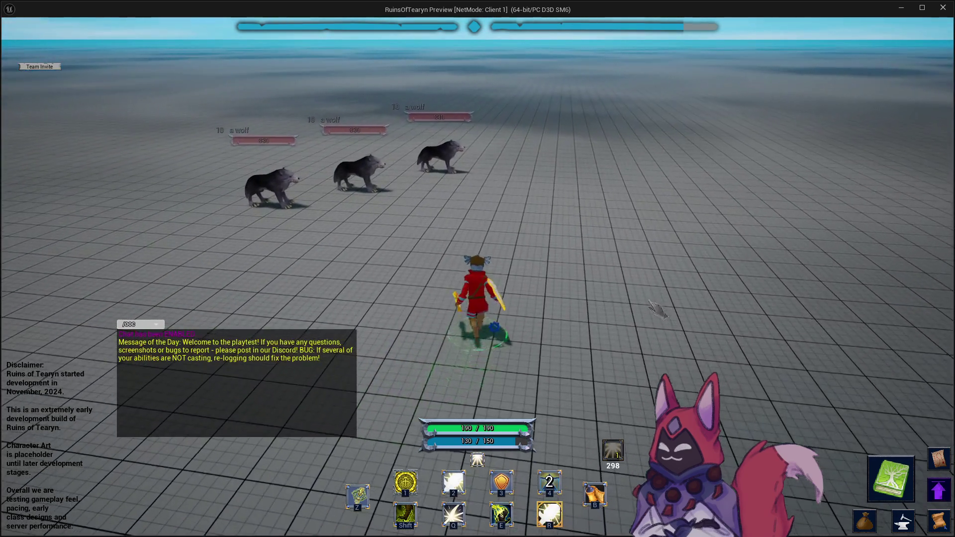
{"action": "key", "text": "w"}
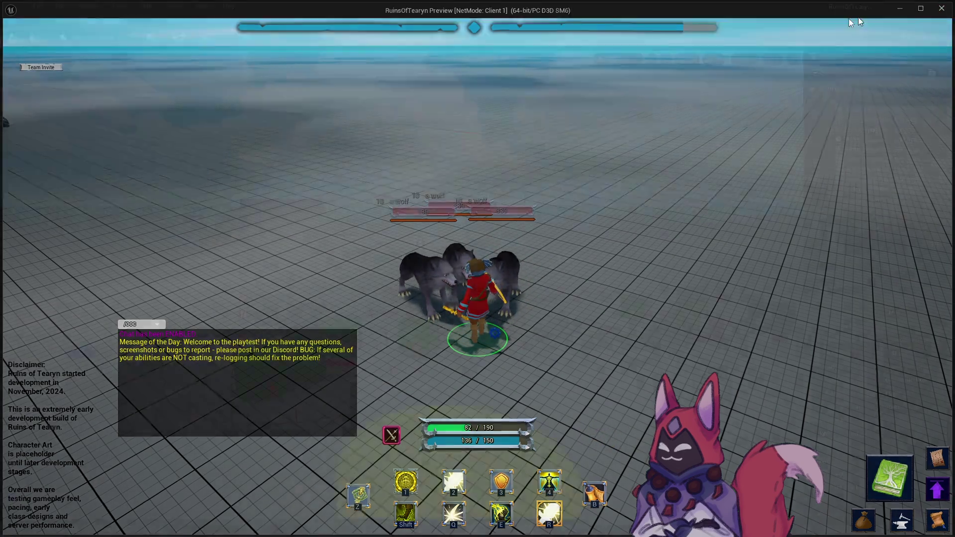
{"action": "key", "text": "Escape"}
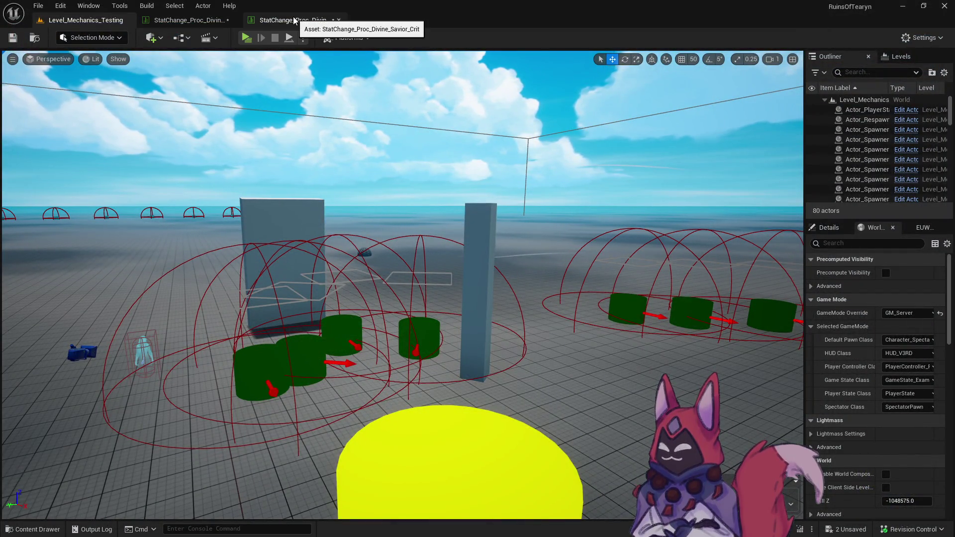
{"action": "left_click", "coordinate": [189, 20]}
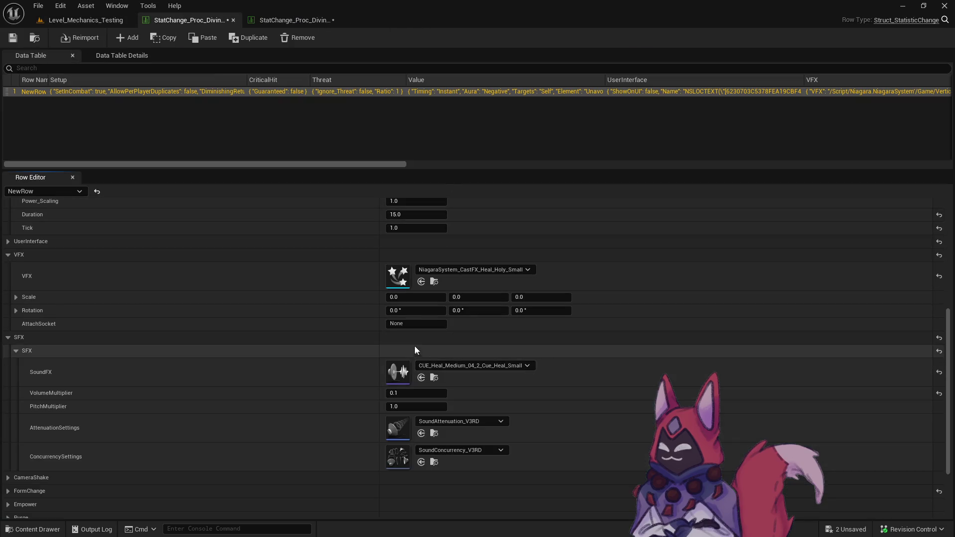
Set Divine Savior VFX scale to 1.0 on X, Y, Z, compare the Crit table, and start Play.
{"action": "type", "text": "1"}
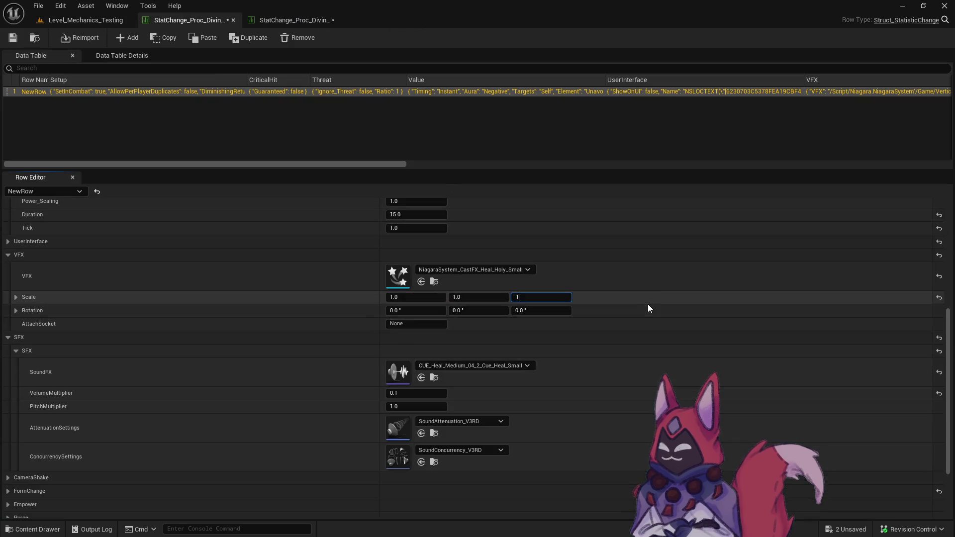
{"action": "left_click", "coordinate": [293, 20]}
{"action": "left_click", "coordinate": [485, 313]}
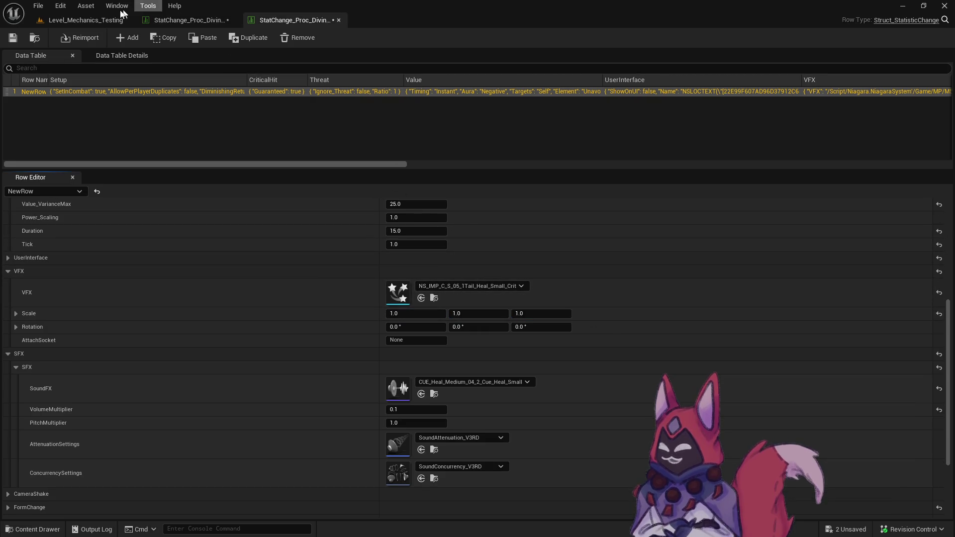
{"action": "left_click", "coordinate": [86, 20]}
{"action": "left_click", "coordinate": [245, 37]}
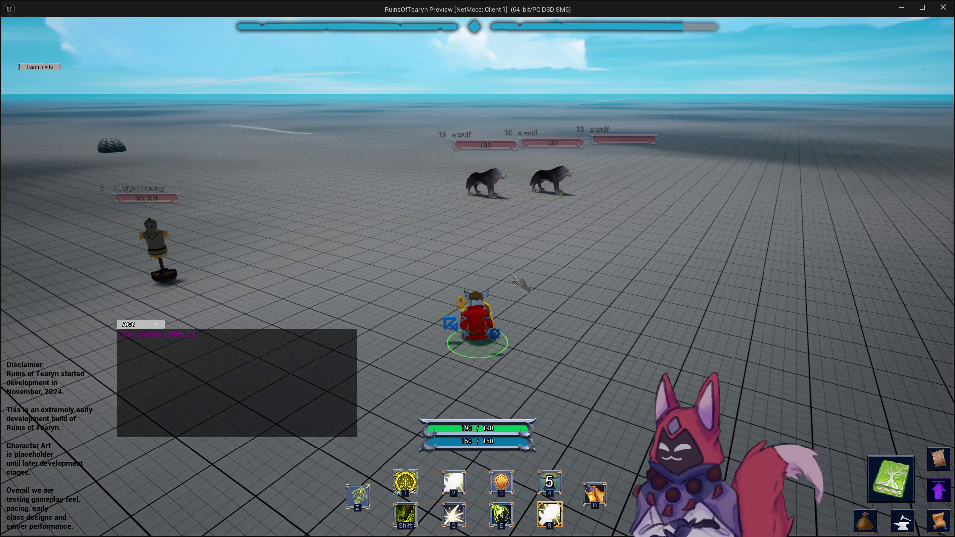
Cast Divine Savior on the Cleric, watch the heal effect during the wolf fight, then close the preview.
{"action": "key", "text": "1"}
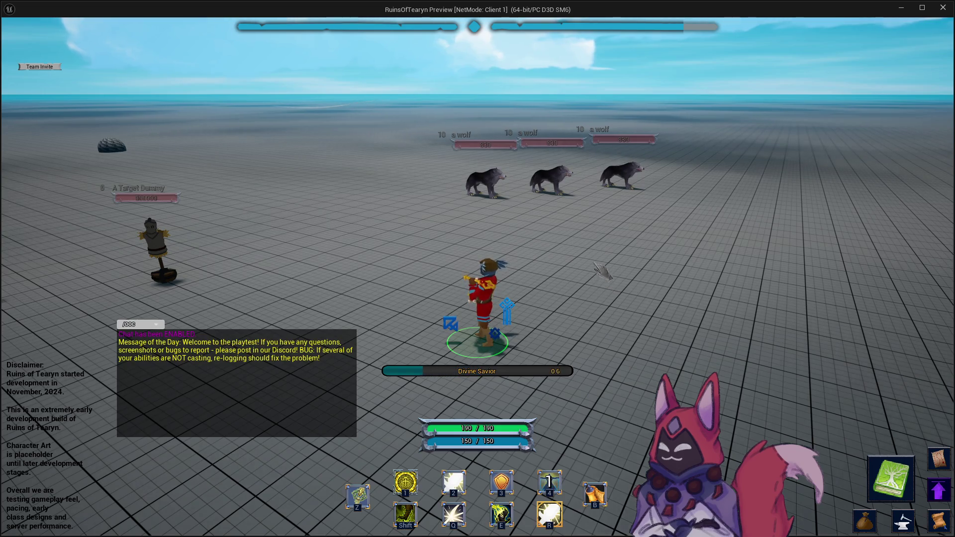
{"action": "mouse_move", "coordinate": [608, 258]}
{"action": "left_mouse_down"}
{"action": "mouse_move", "coordinate": [661, 252]}
{"action": "mouse_move", "coordinate": [611, 255]}
{"action": "mouse_move", "coordinate": [619, 255]}
{"action": "left_mouse_up"}
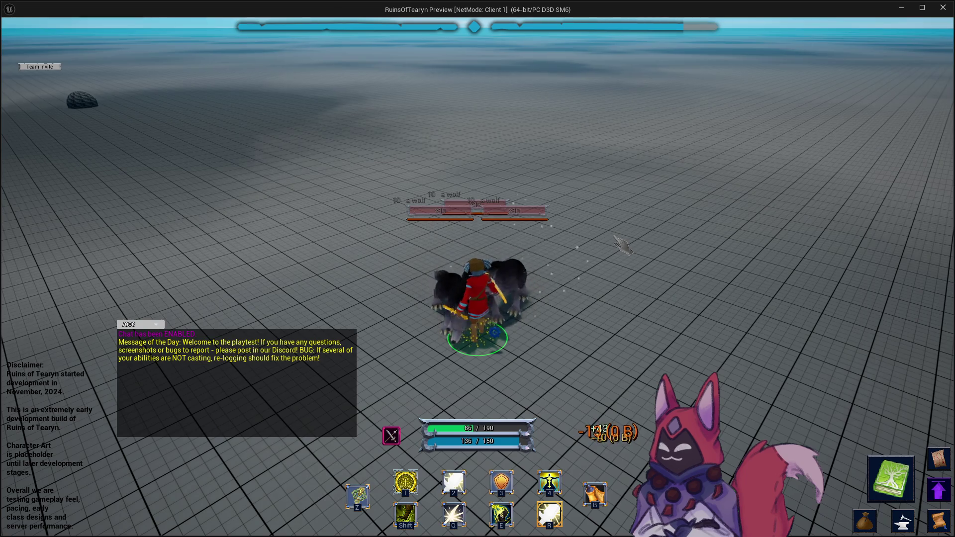
{"action": "left_click", "coordinate": [941, 13]}
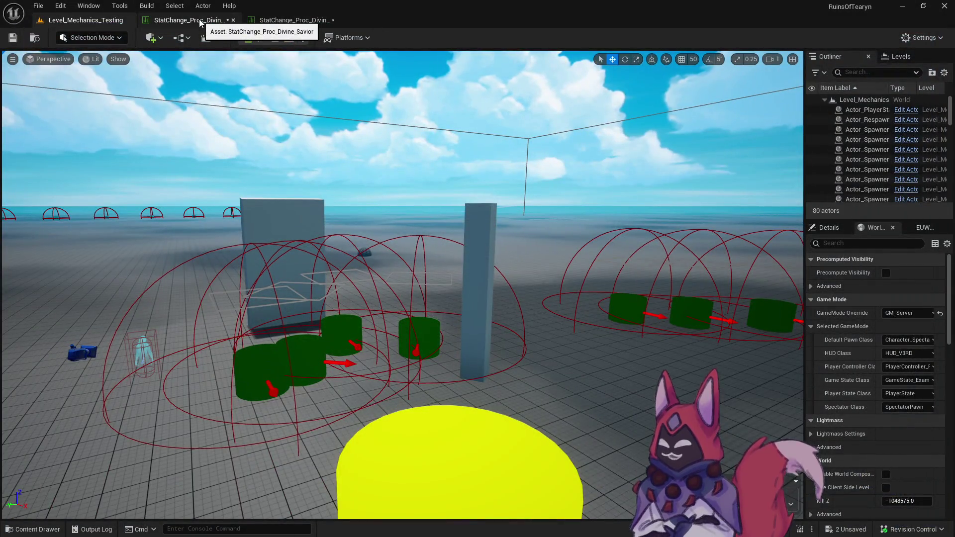
Set the Divine Savior row's VFX AttachSocket to Socket_Core.
{"action": "left_click", "coordinate": [200, 22]}
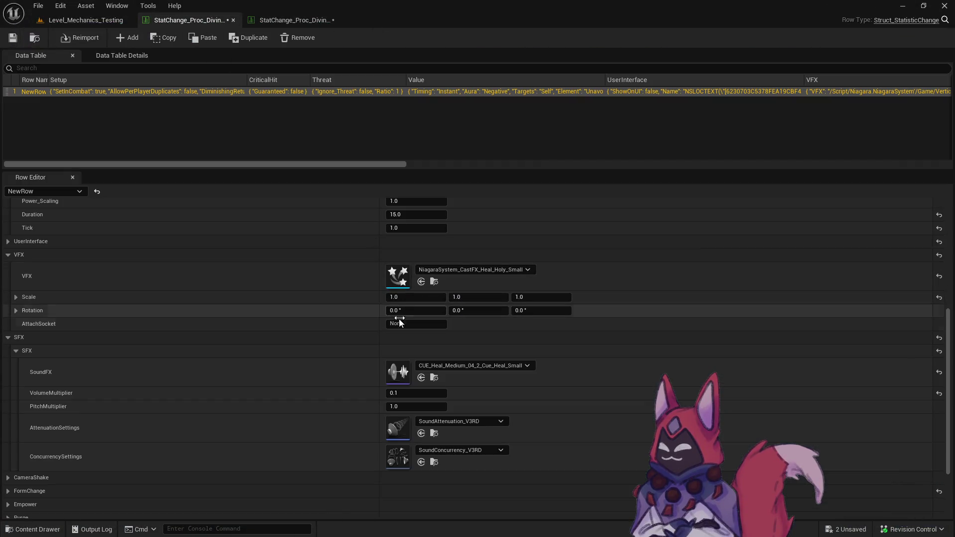
{"action": "scroll", "coordinate": [400, 314], "scroll_direction": "up", "scroll_amount": 1}
{"action": "scroll", "coordinate": [413, 338], "scroll_direction": "down", "scroll_amount": 2}
{"action": "left_click", "coordinate": [431, 362]}
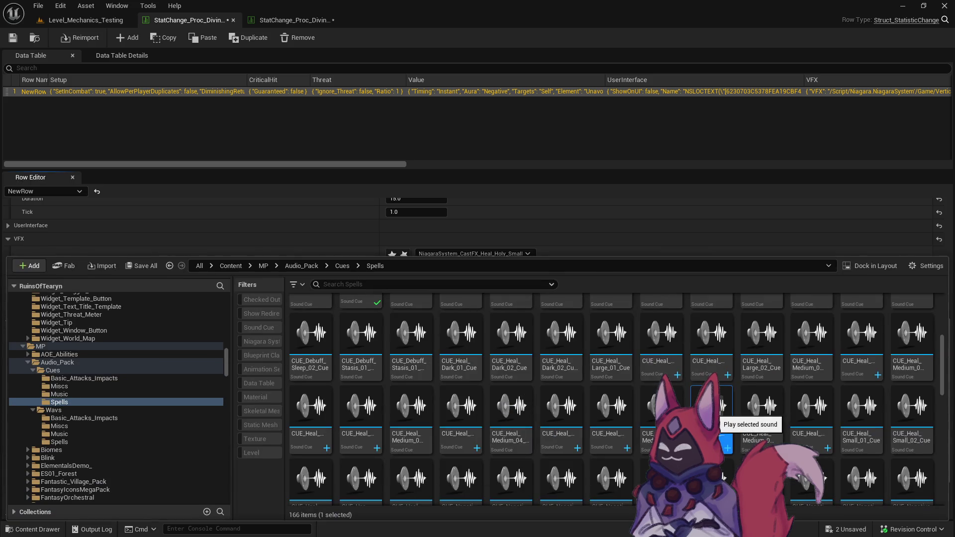
{"action": "left_click", "coordinate": [498, 190]}
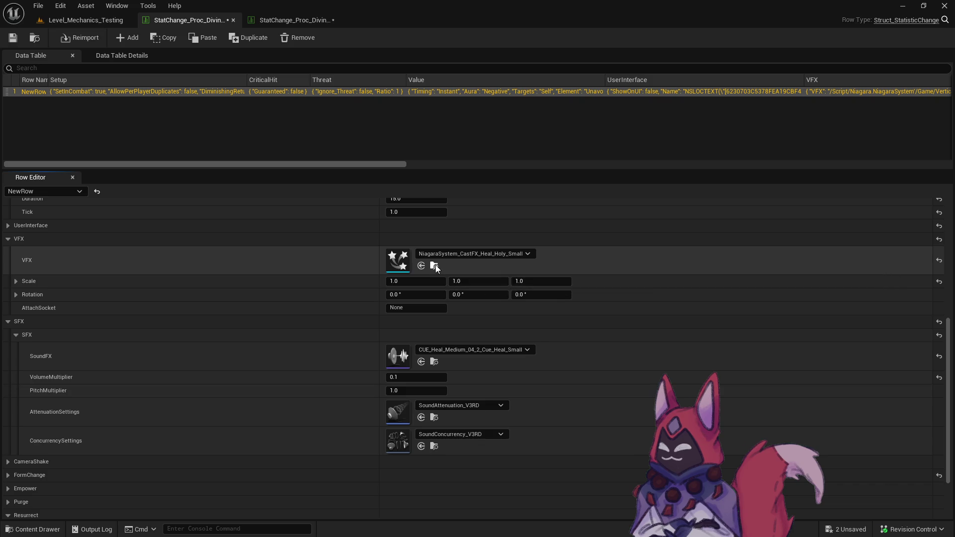
{"action": "left_click", "coordinate": [428, 307]}
{"action": "type", "text": "Socket_Core"}
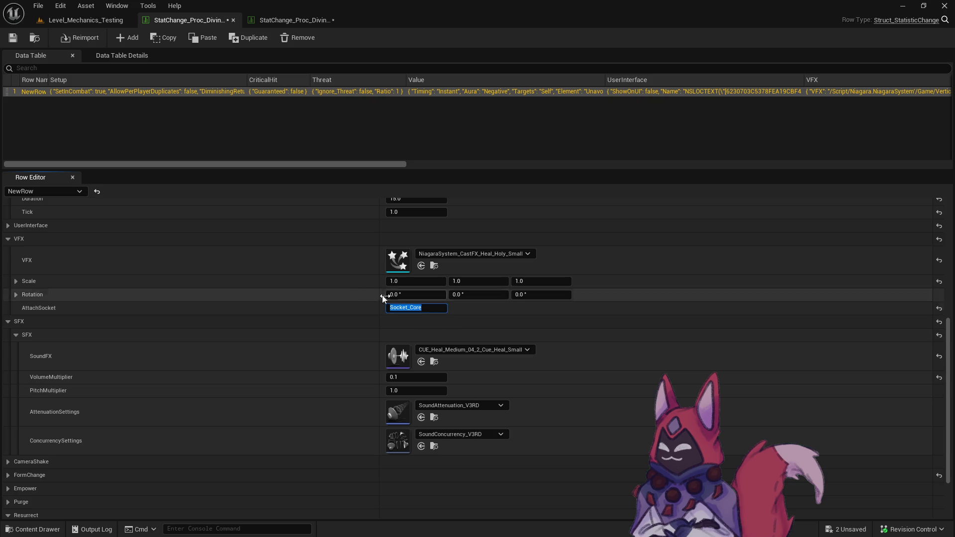
{"action": "key", "text": "Return"}
Inspect the NiagaraSystem_CastFX_Heal_Holy_Small effect, review the Crit table, and start another play session.
{"action": "scroll", "coordinate": [338, 281], "scroll_direction": "up", "scroll_amount": 5}
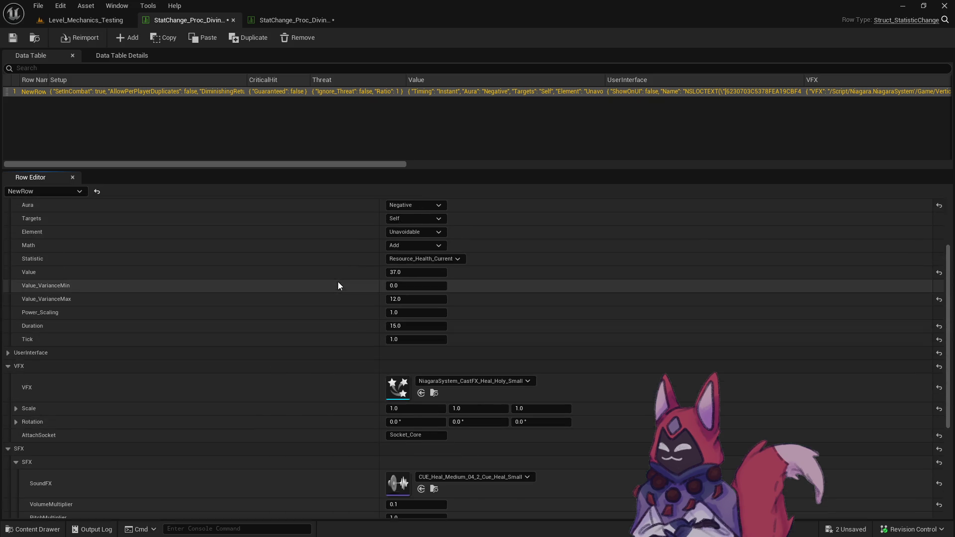
{"action": "left_click", "coordinate": [435, 440]}
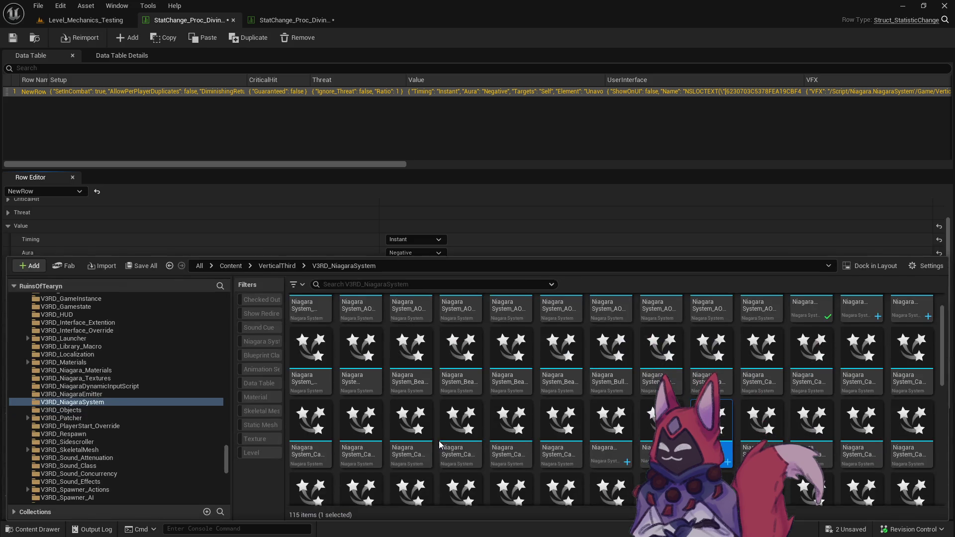
{"action": "double_click", "coordinate": [721, 438]}
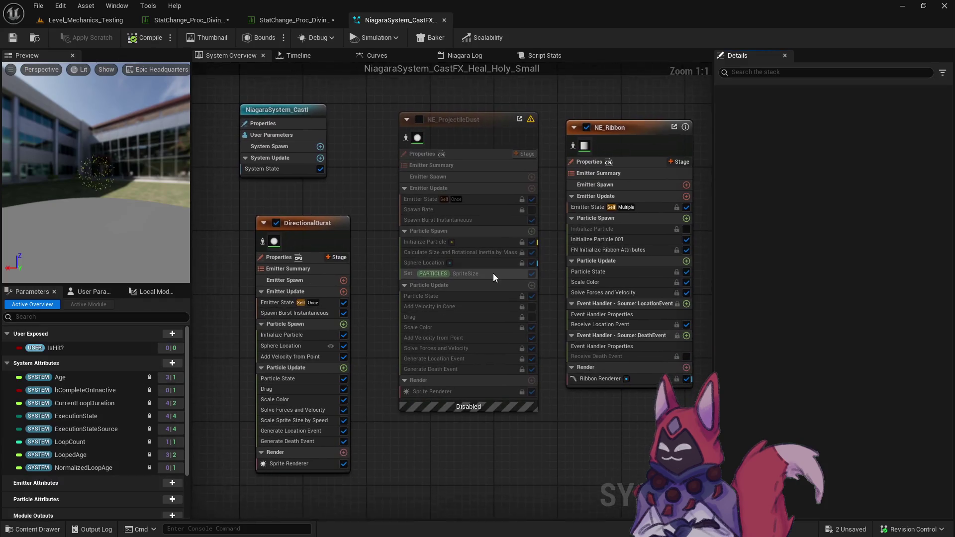
{"action": "left_click", "coordinate": [445, 21]}
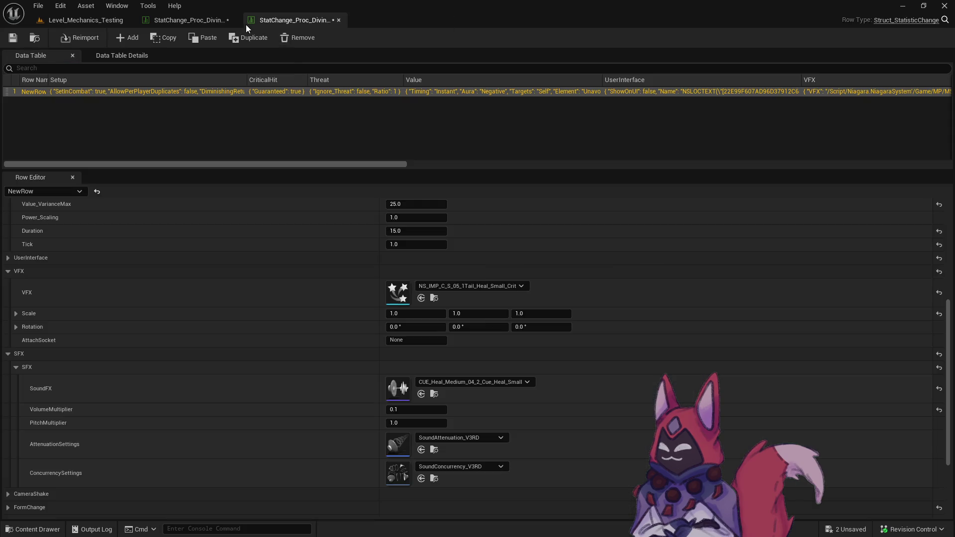
{"action": "left_click", "coordinate": [185, 21]}
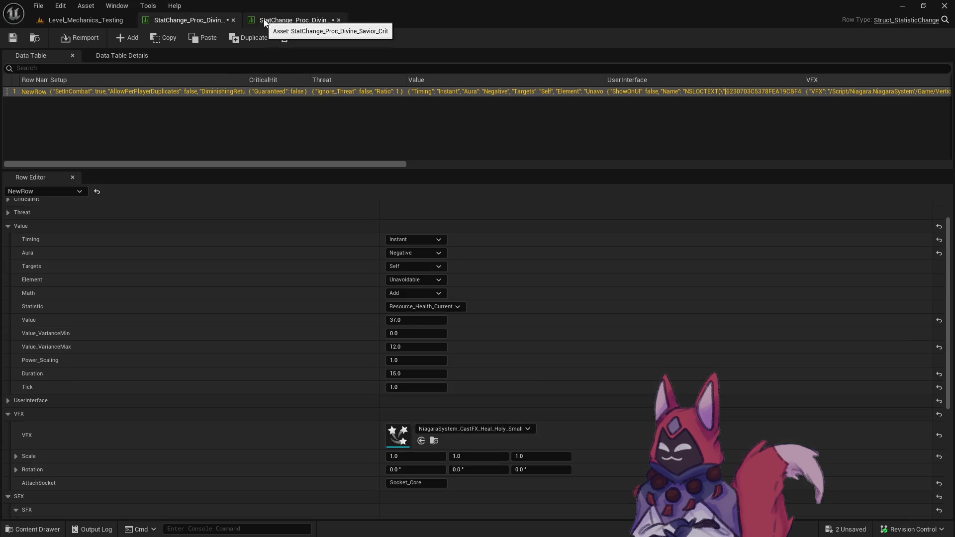
{"action": "scroll", "coordinate": [347, 310], "scroll_direction": "down", "scroll_amount": 3}
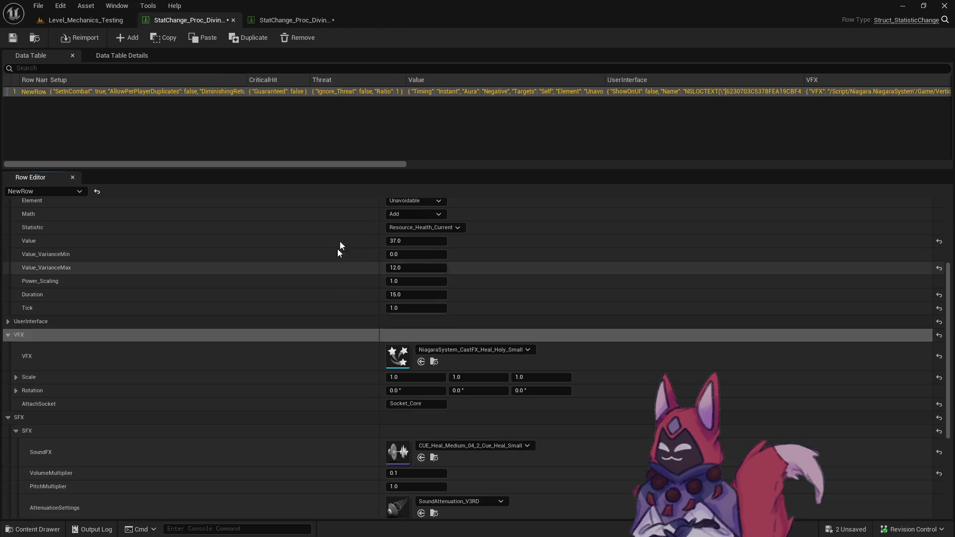
{"action": "left_click", "coordinate": [295, 23]}
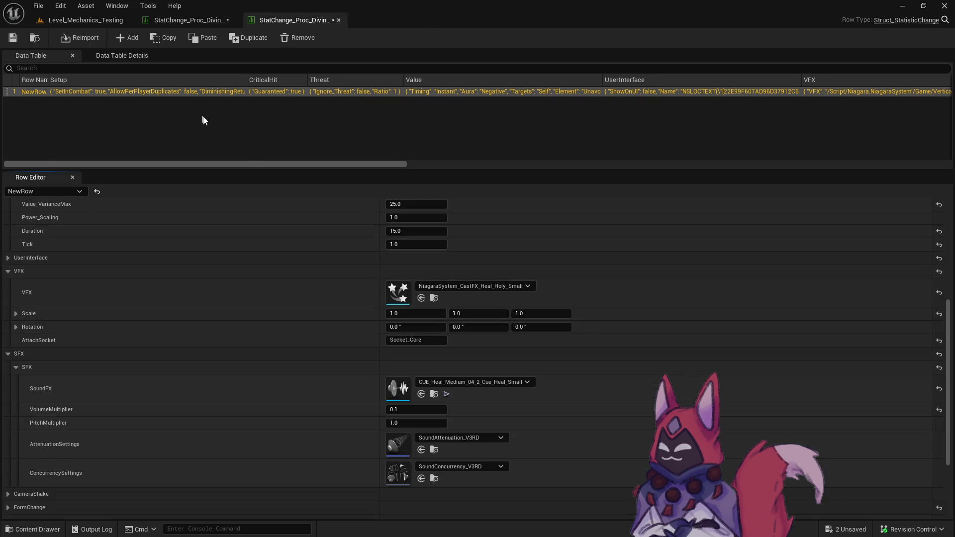
{"action": "left_click", "coordinate": [95, 20]}
{"action": "left_click", "coordinate": [244, 40]}
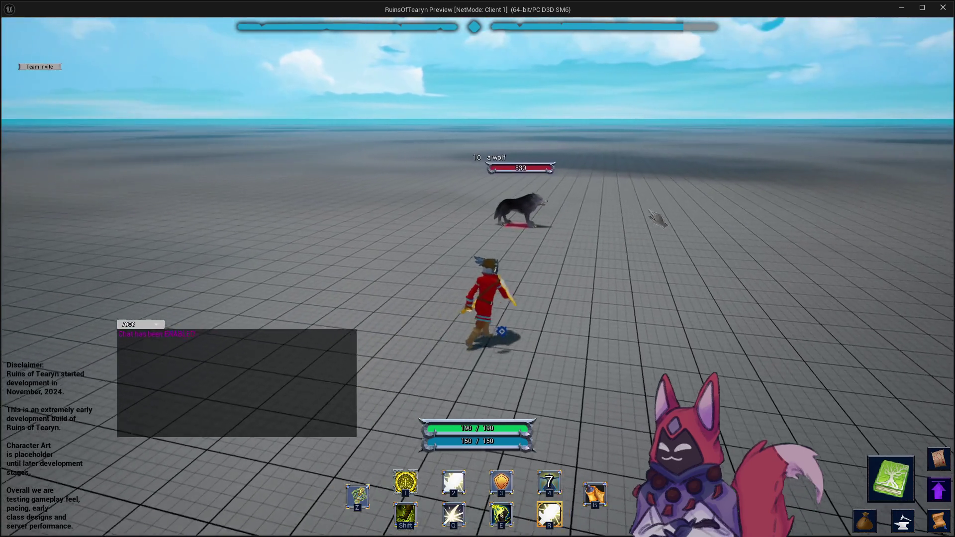
Cast Heal On Hit and enter the /re chat command in the play session.
{"action": "key", "text": "e"}
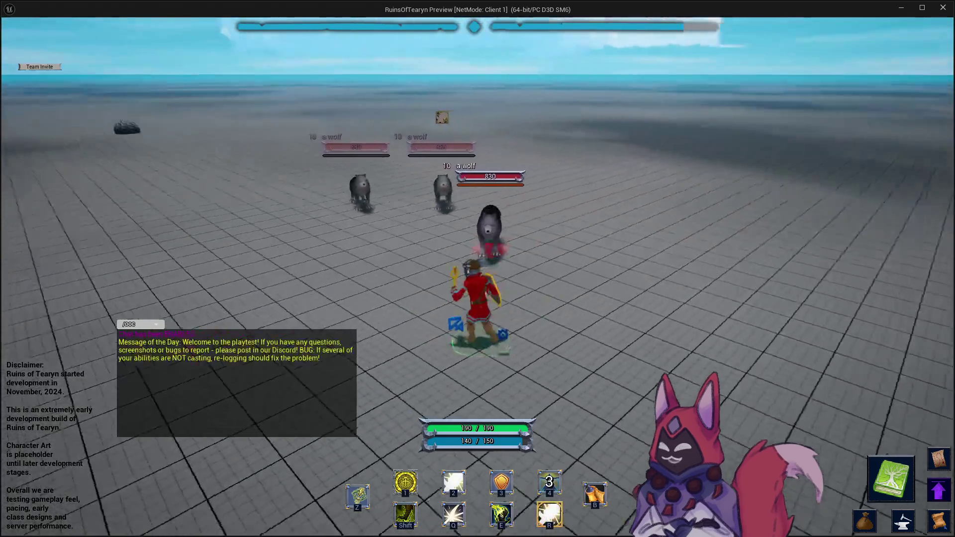
{"action": "key", "text": "Return"}
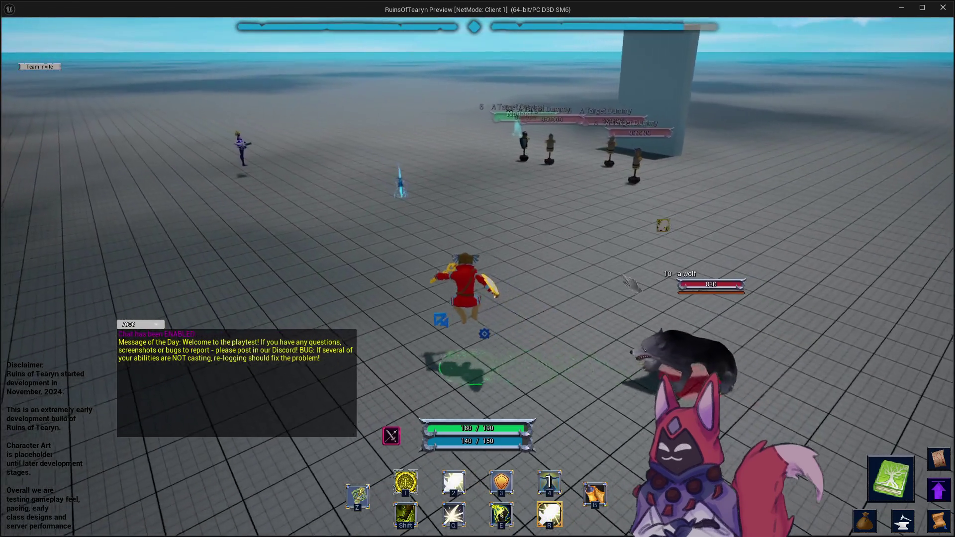
{"action": "type", "text": "/re"}
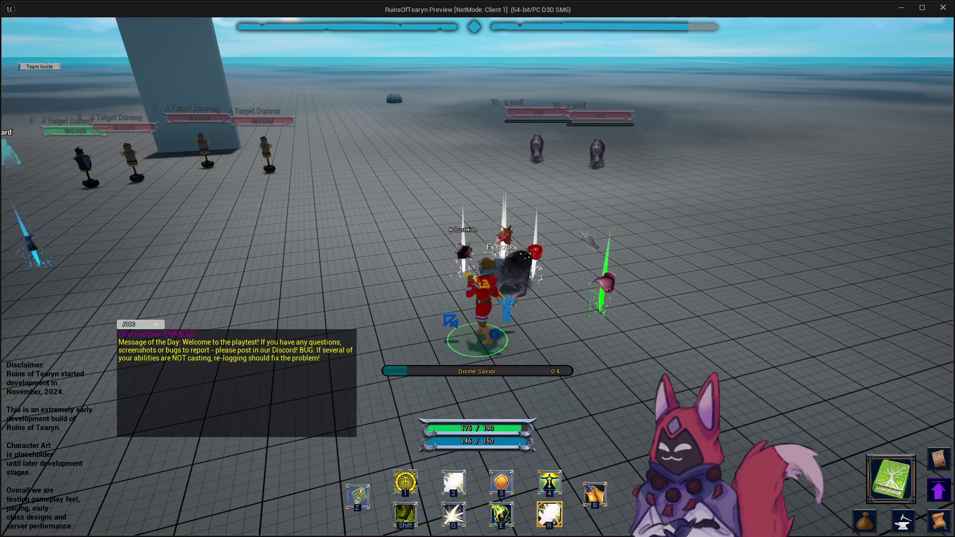
Fight the wolves while tracking them with the camera, then exit play-in-editor.
{"action": "key", "text": "w"}
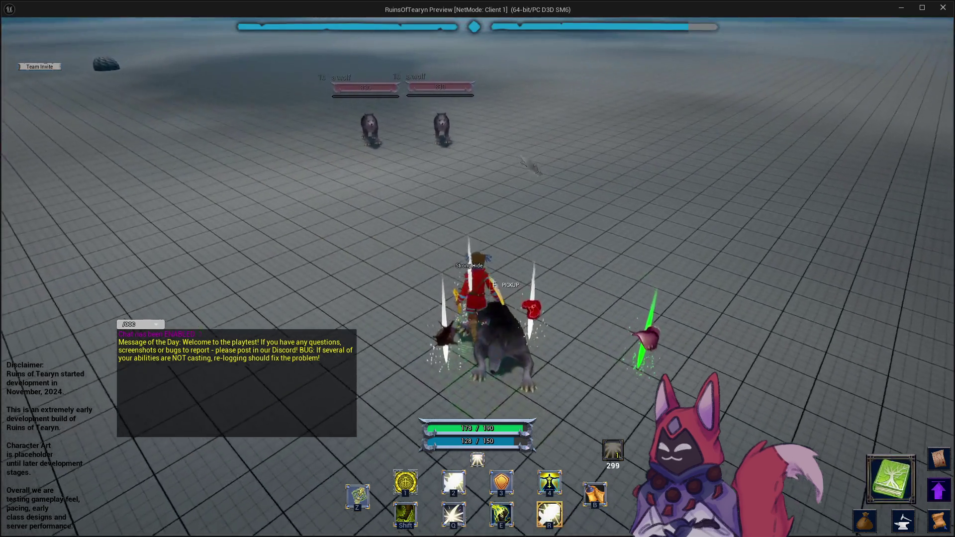
{"action": "key", "text": "w"}
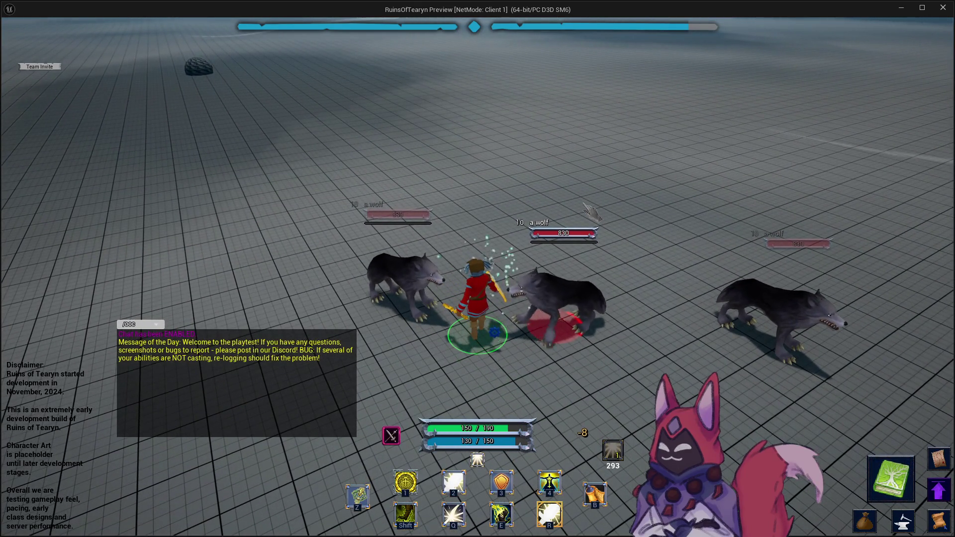
{"action": "key", "text": "d"}
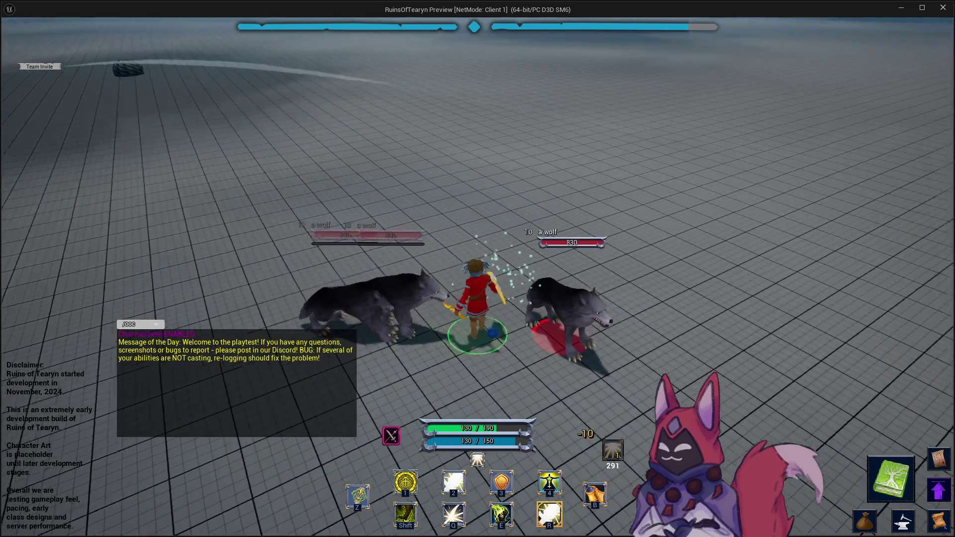
{"action": "key", "text": "a"}
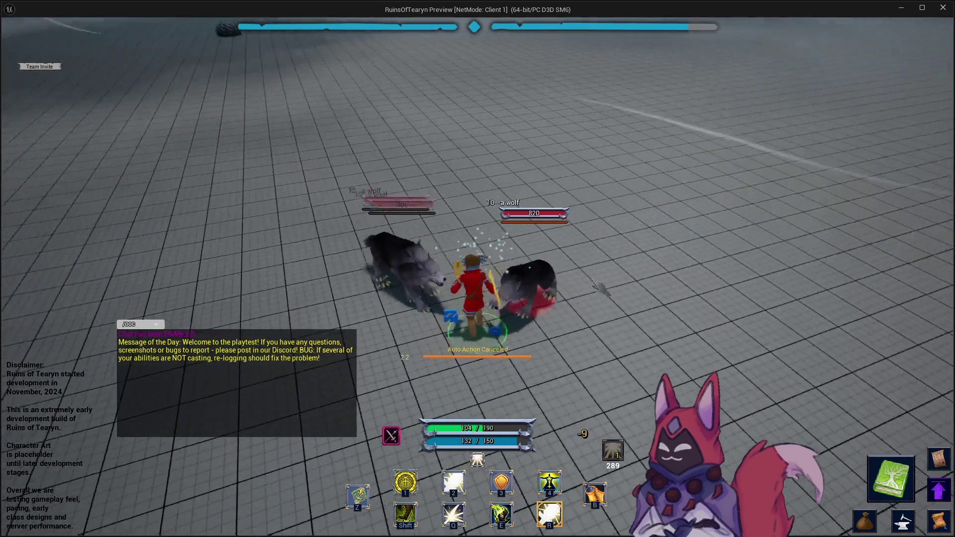
{"action": "key", "text": "a"}
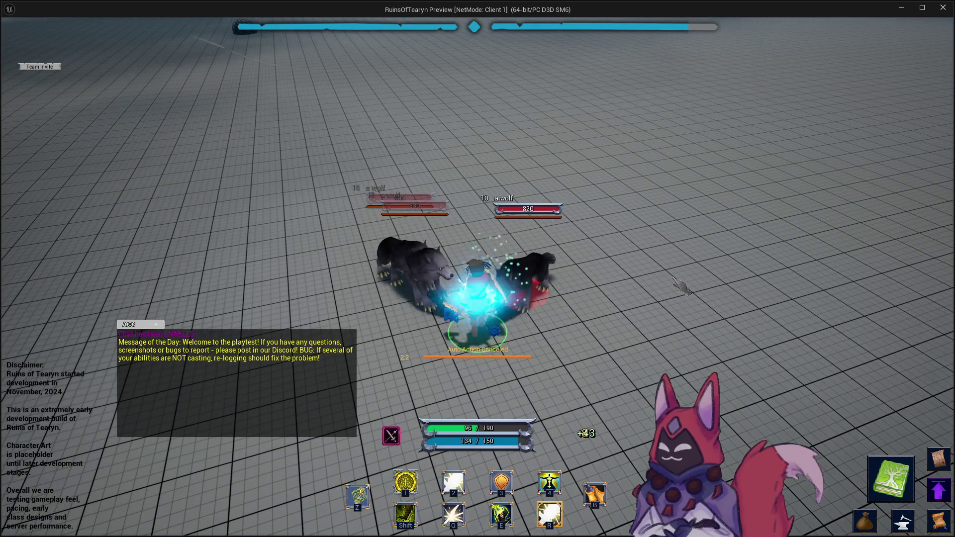
{"action": "key", "text": "a"}
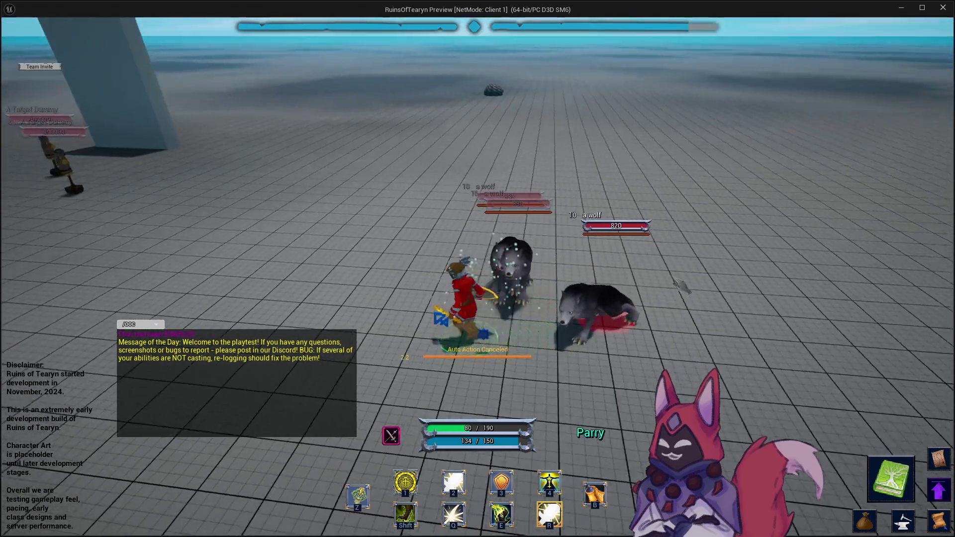
{"action": "key", "text": "d"}
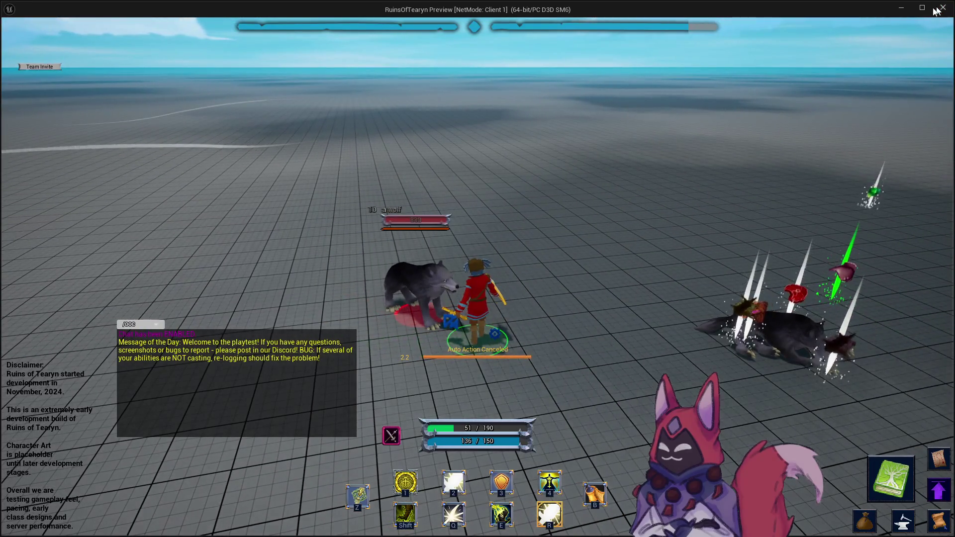
{"action": "key", "text": "Escape"}
Inspect the StatChange row's holy heal Niagara effect, then close it and both StatChange tables.
{"action": "left_click", "coordinate": [206, 22]}
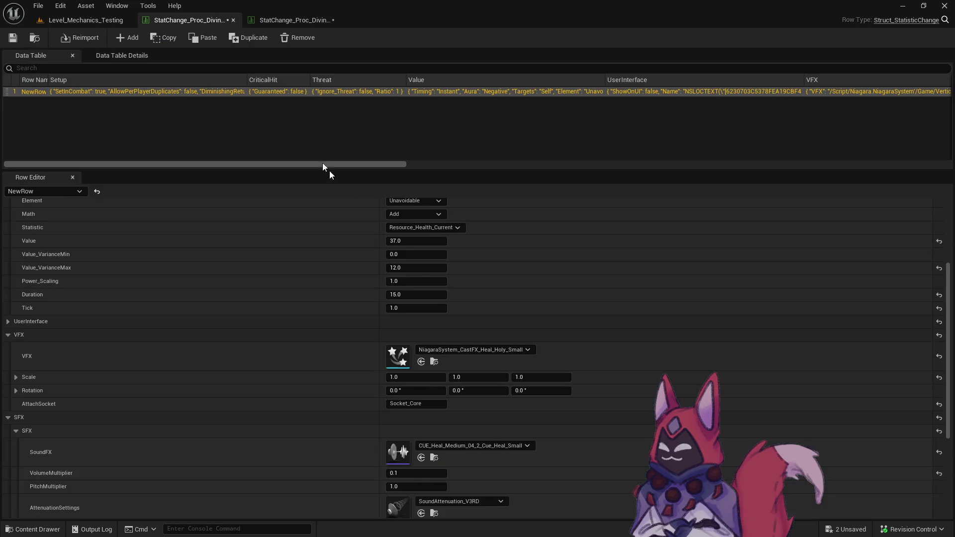
{"action": "left_click", "coordinate": [437, 365]}
{"action": "double_click", "coordinate": [711, 427]}
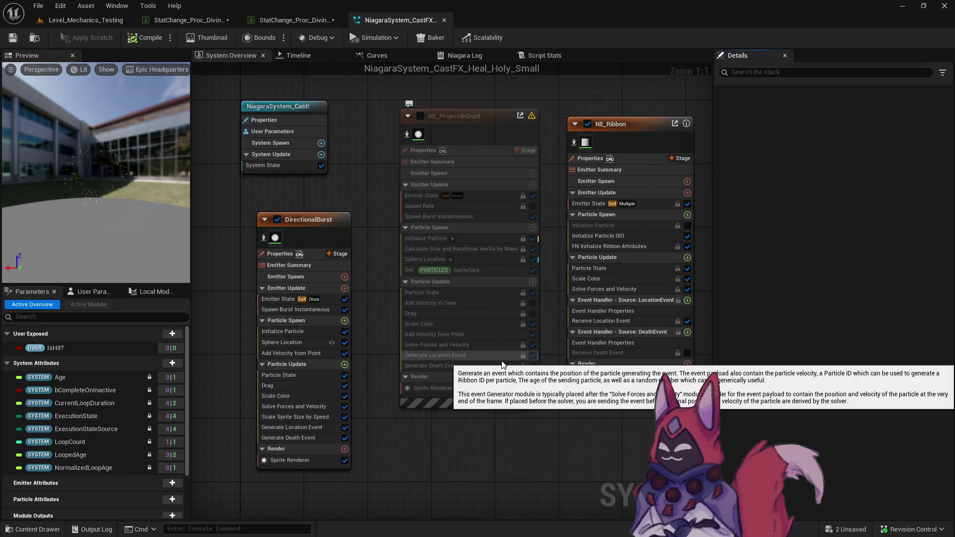
{"action": "left_click", "coordinate": [444, 20]}
{"action": "left_click", "coordinate": [339, 19]}
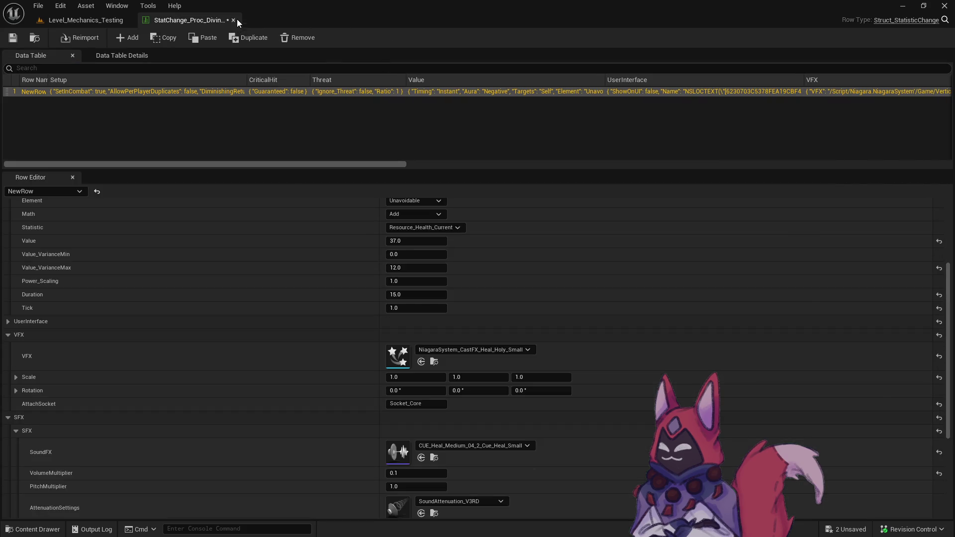
{"action": "left_click", "coordinate": [237, 18]}
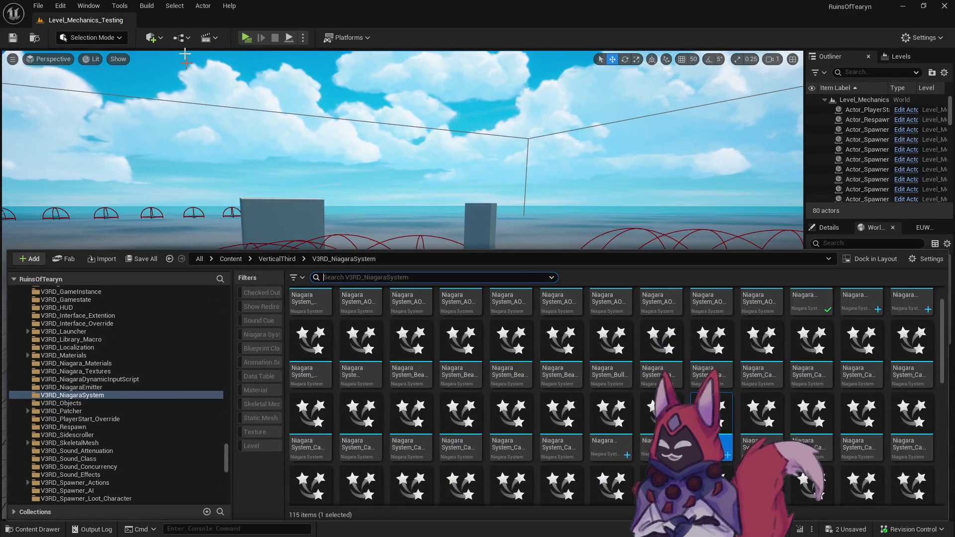
Select the Cleric > Divine_Savior > Base folder in the Content Drawer.
{"action": "scroll", "coordinate": [222, 312], "scroll_direction": "up", "scroll_amount": 15}
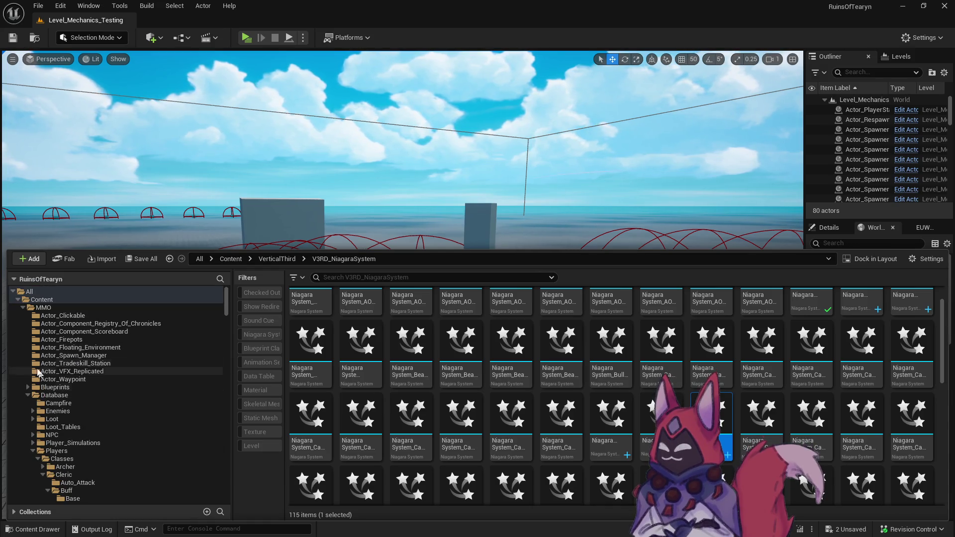
{"action": "scroll", "coordinate": [50, 413], "scroll_direction": "down", "scroll_amount": 10}
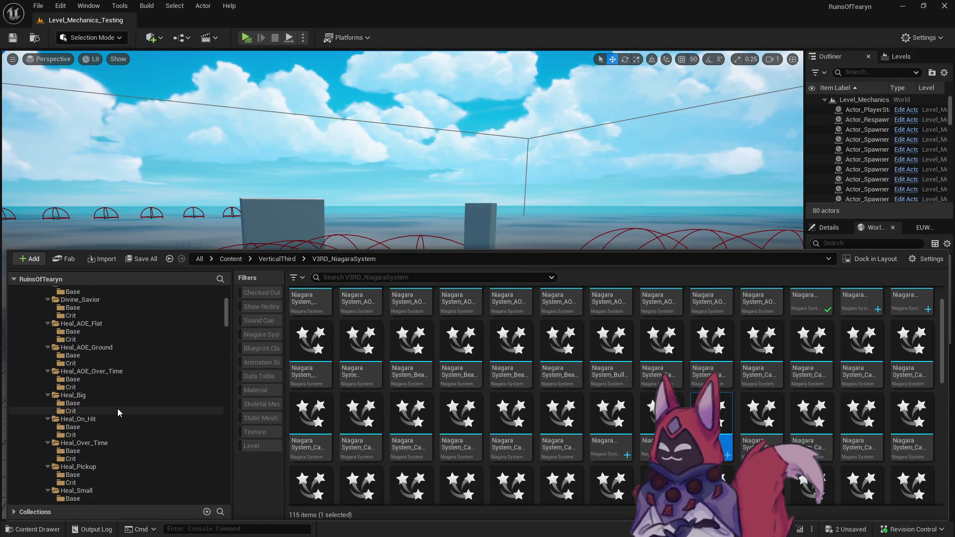
{"action": "scroll", "coordinate": [120, 393], "scroll_direction": "down", "scroll_amount": 2}
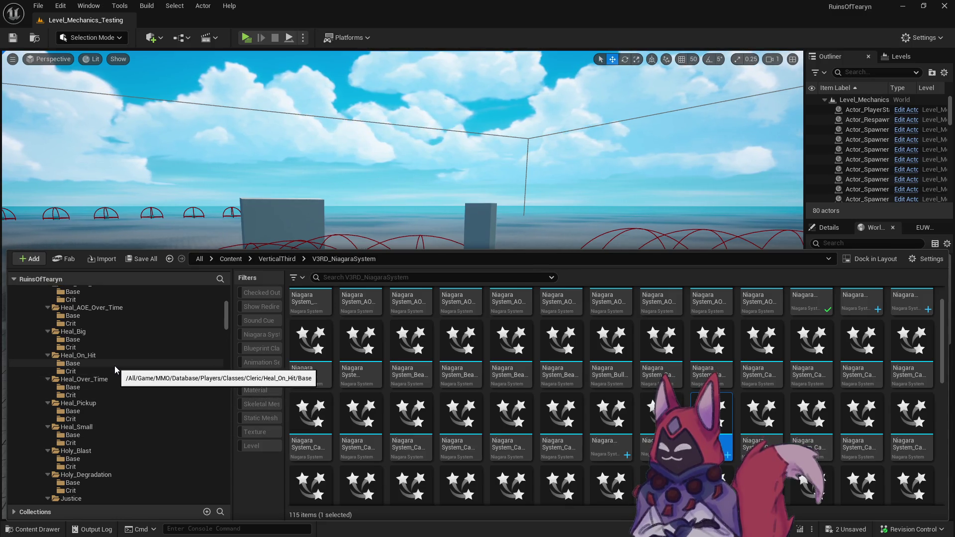
{"action": "scroll", "coordinate": [112, 348], "scroll_direction": "up", "scroll_amount": 4}
{"action": "scroll", "coordinate": [113, 347], "scroll_direction": "up", "scroll_amount": 3}
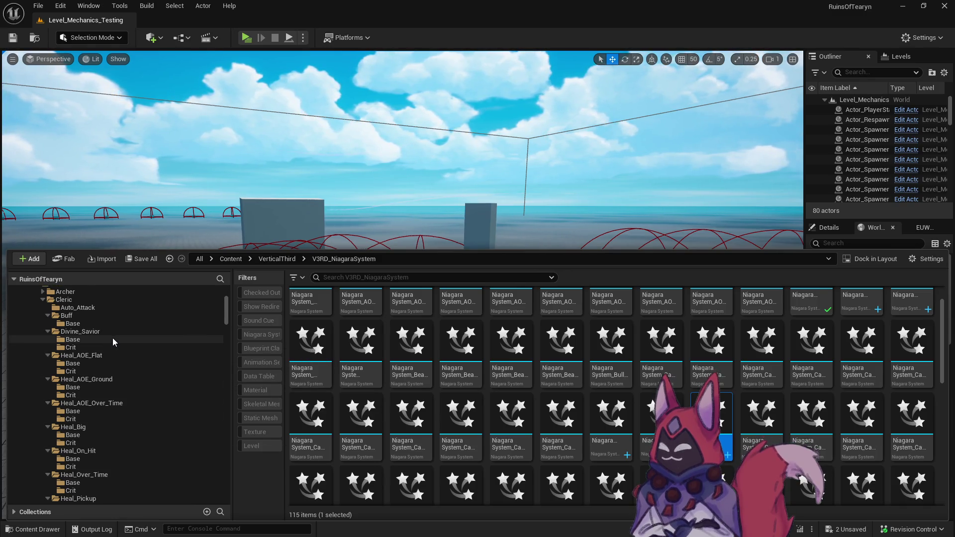
{"action": "left_click", "coordinate": [112, 355]}
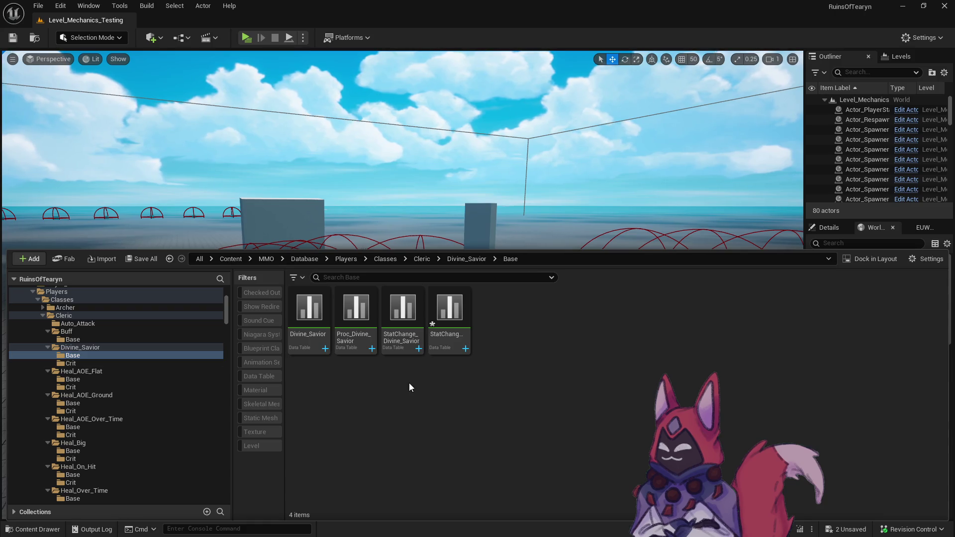
Save all assets, then clear Proc_Divine_Savior's Appearance NiagaraSystem to None and save it.
{"action": "left_click", "coordinate": [142, 259]}
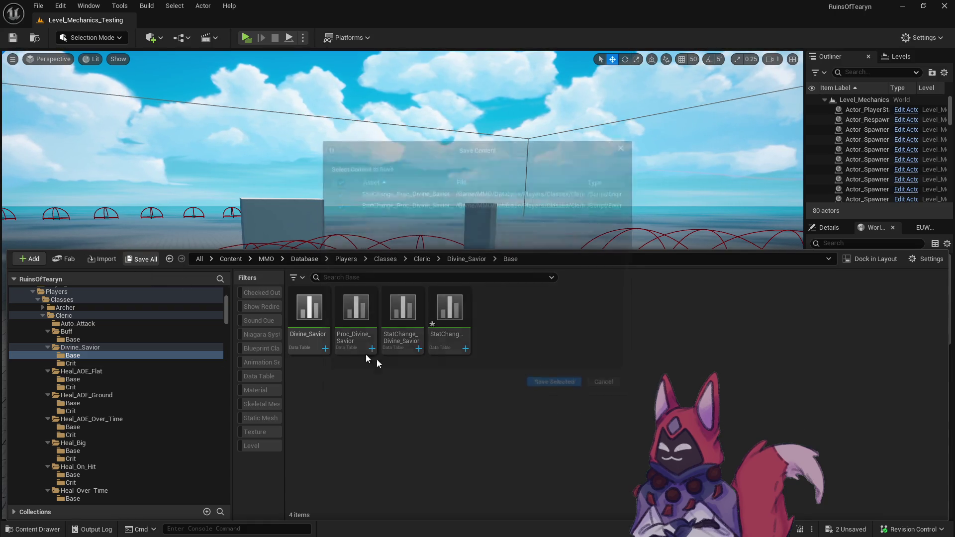
{"action": "left_click", "coordinate": [549, 388]}
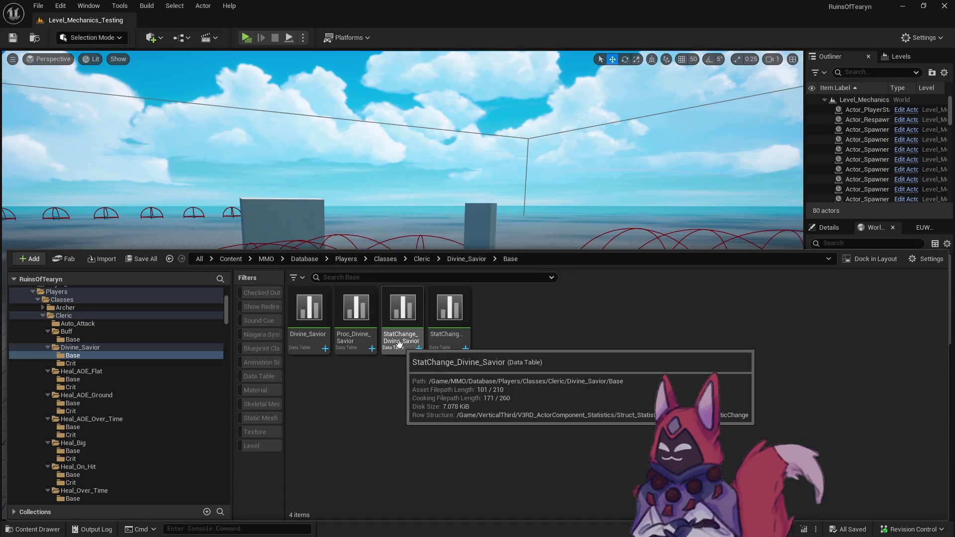
{"action": "double_click", "coordinate": [366, 345]}
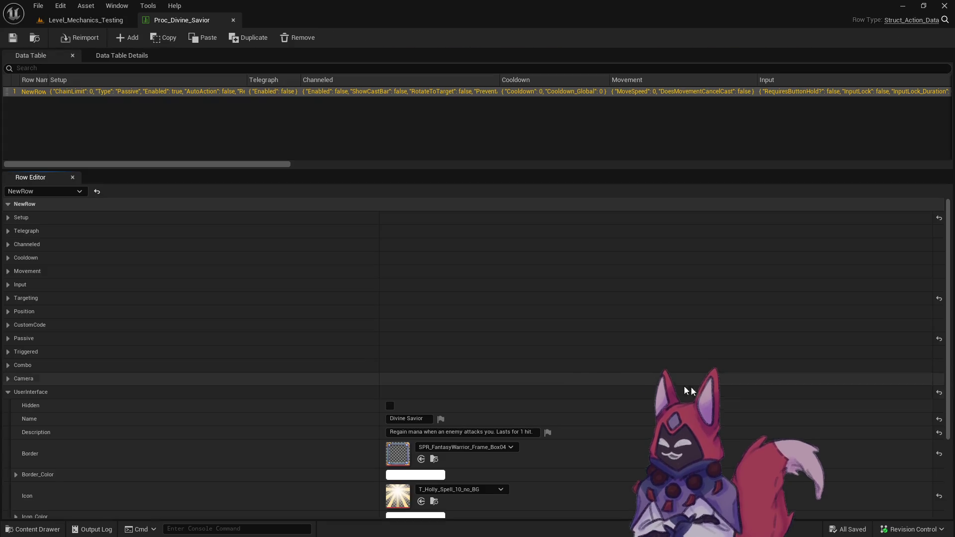
{"action": "scroll", "coordinate": [947, 494], "scroll_direction": "down", "scroll_amount": 5}
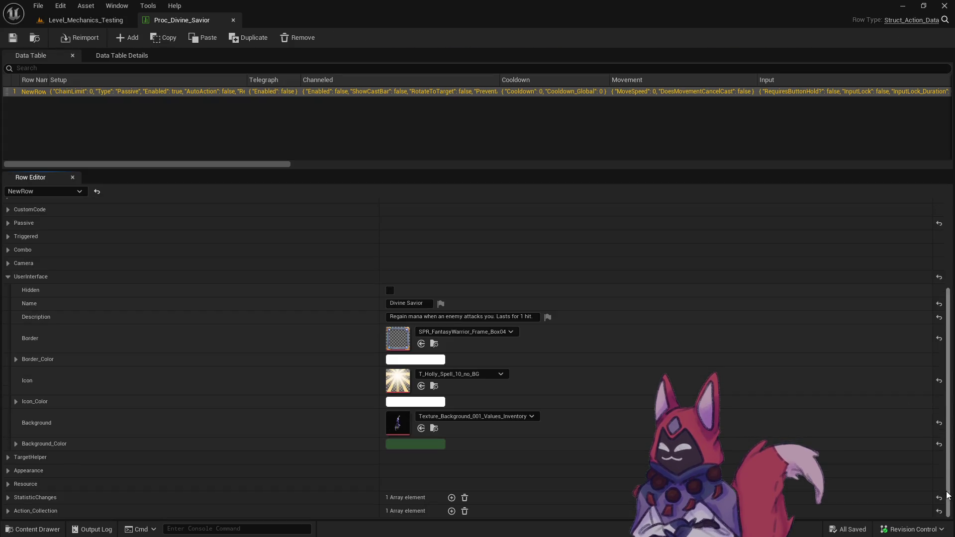
{"action": "left_click", "coordinate": [9, 510]}
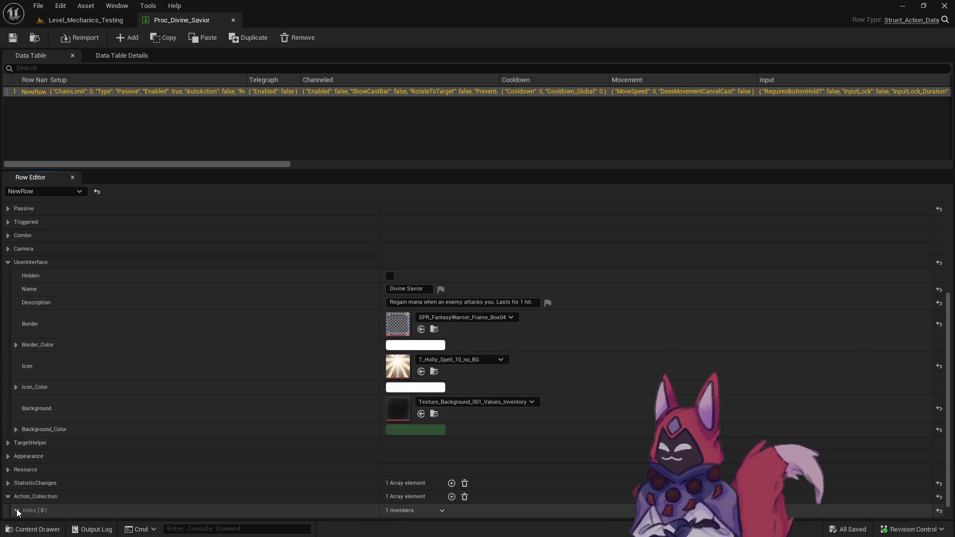
{"action": "left_click", "coordinate": [16, 509]}
{"action": "scroll", "coordinate": [26, 512], "scroll_direction": "down", "scroll_amount": 1}
{"action": "left_click", "coordinate": [32, 510]}
{"action": "scroll", "coordinate": [37, 505], "scroll_direction": "down", "scroll_amount": 5}
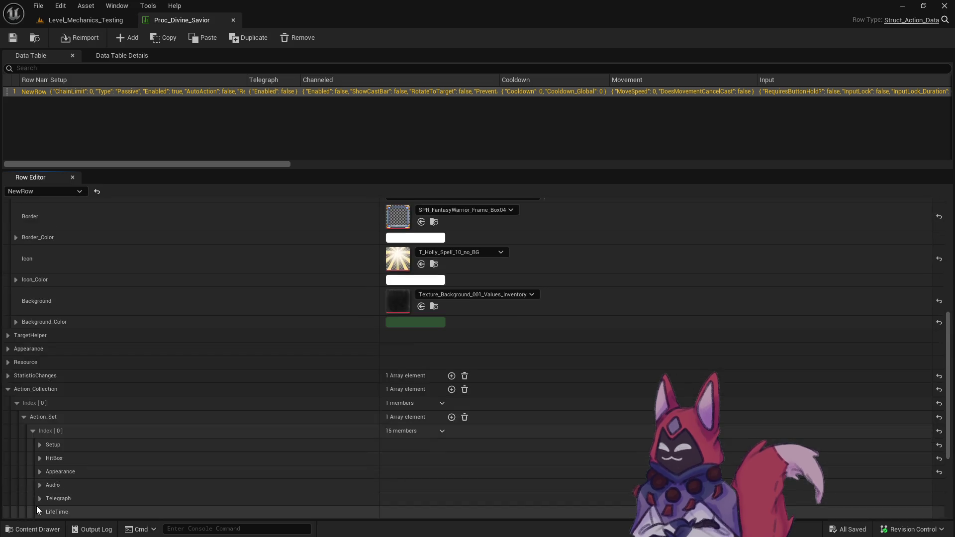
{"action": "left_click", "coordinate": [40, 424]}
{"action": "left_click", "coordinate": [484, 438]}
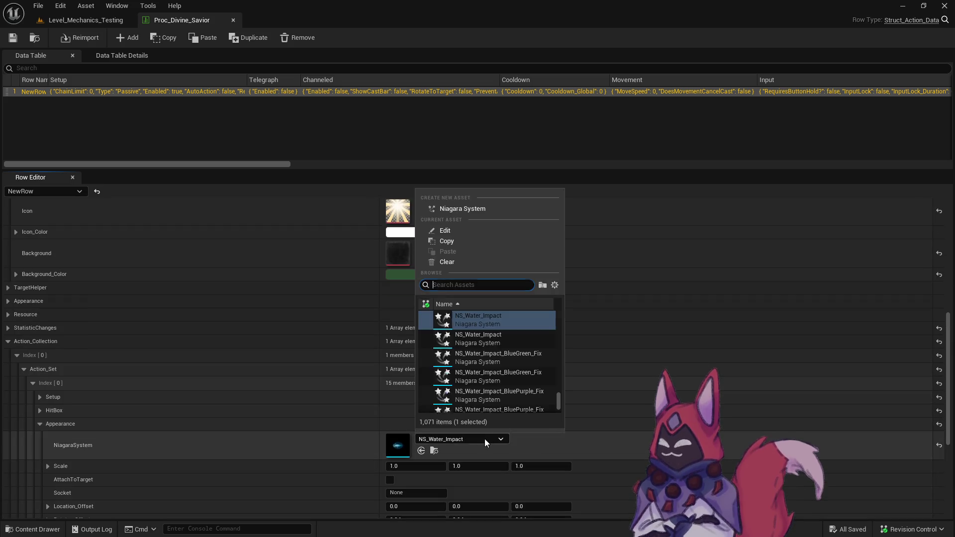
{"action": "left_click", "coordinate": [455, 262]}
{"action": "left_click", "coordinate": [13, 38]}
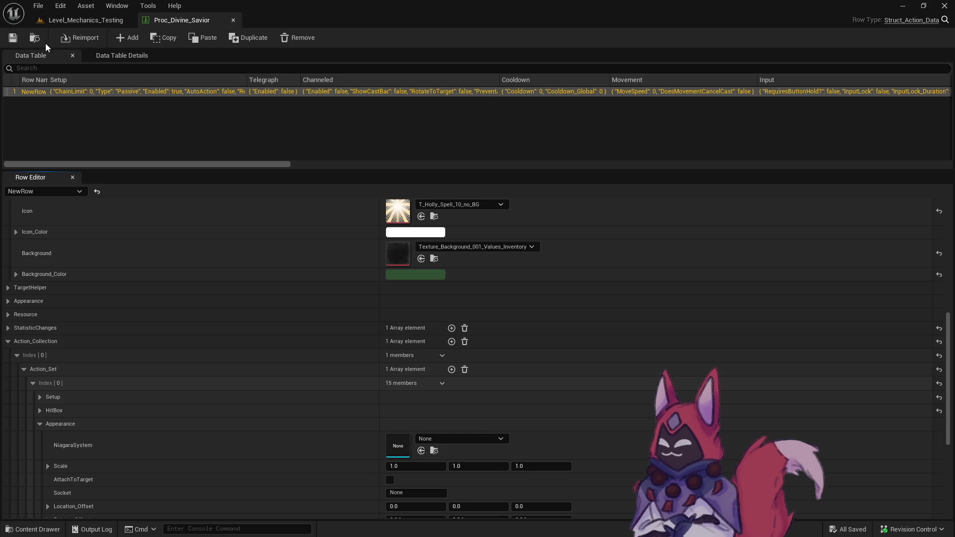
Open Proc_Divine_Savior_Crit and expand its Action_Collection and Action_Set entries.
{"action": "left_click", "coordinate": [34, 37]}
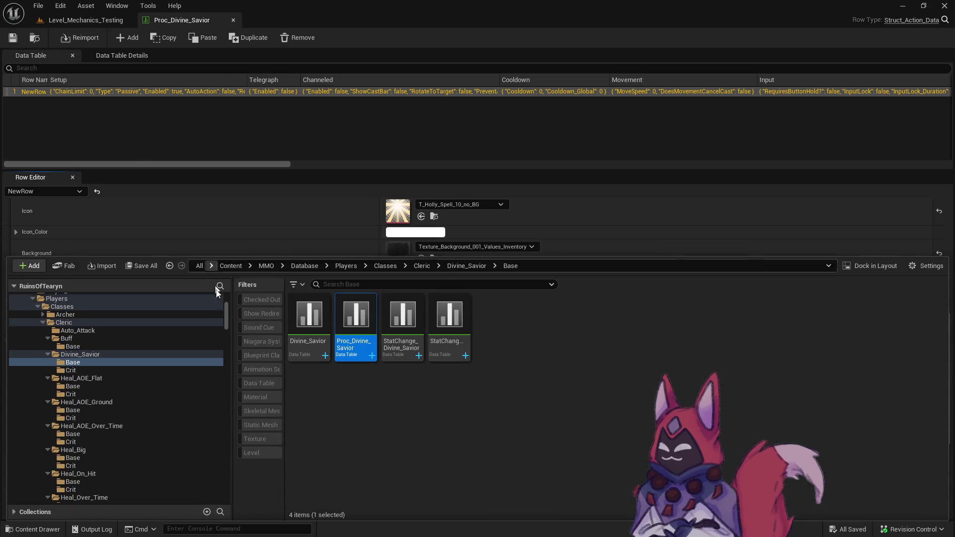
{"action": "left_click", "coordinate": [106, 372]}
{"action": "double_click", "coordinate": [366, 356]}
{"action": "scroll", "coordinate": [99, 498], "scroll_direction": "down", "scroll_amount": 10}
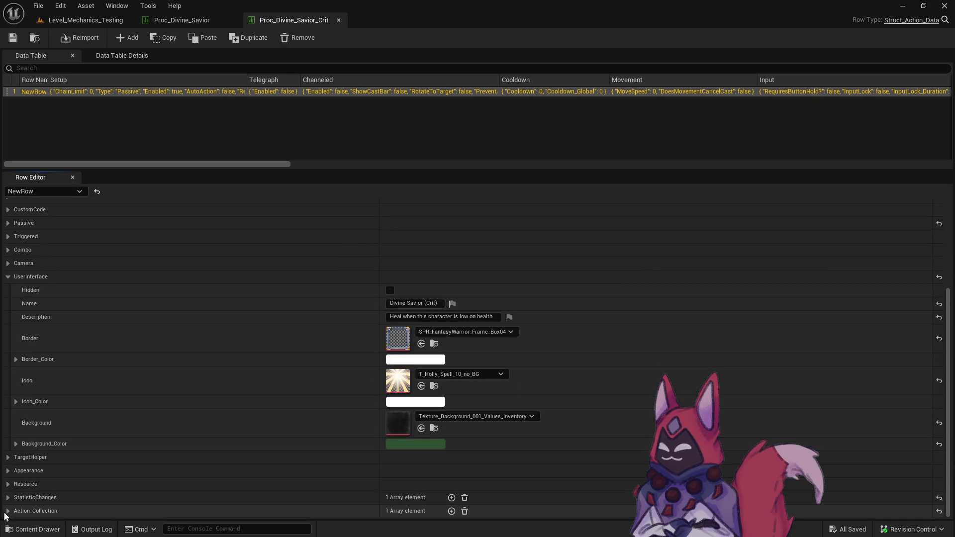
{"action": "left_click", "coordinate": [8, 511]}
{"action": "scroll", "coordinate": [15, 512], "scroll_direction": "down", "scroll_amount": 2}
{"action": "left_click", "coordinate": [23, 510]}
{"action": "scroll", "coordinate": [23, 510], "scroll_direction": "down", "scroll_amount": 1}
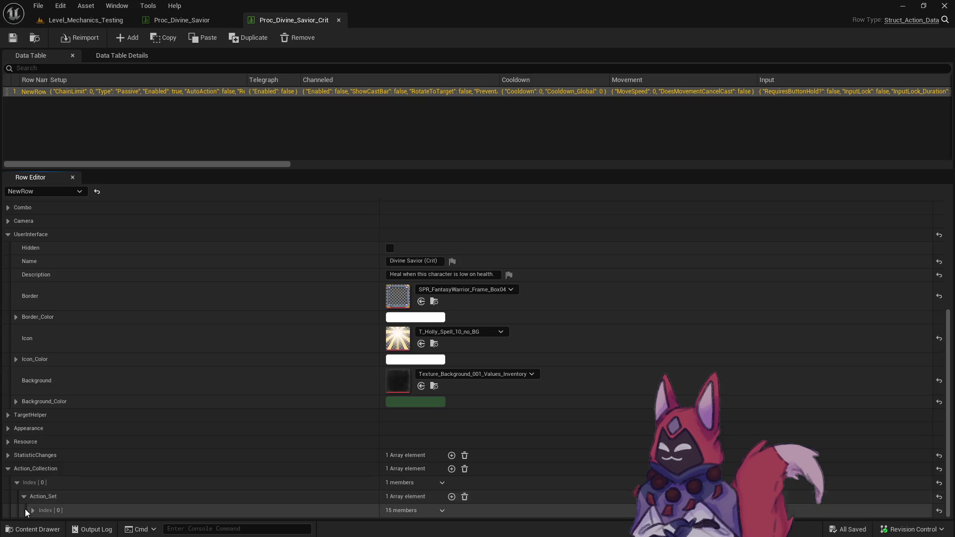
{"action": "left_click", "coordinate": [32, 510]}
Clear the Crit table's Appearance NiagaraSystem to None and start a playtest of Level_Mechanics_Testing.
{"action": "scroll", "coordinate": [32, 509], "scroll_direction": "down", "scroll_amount": 4}
{"action": "scroll", "coordinate": [49, 502], "scroll_direction": "down", "scroll_amount": 3}
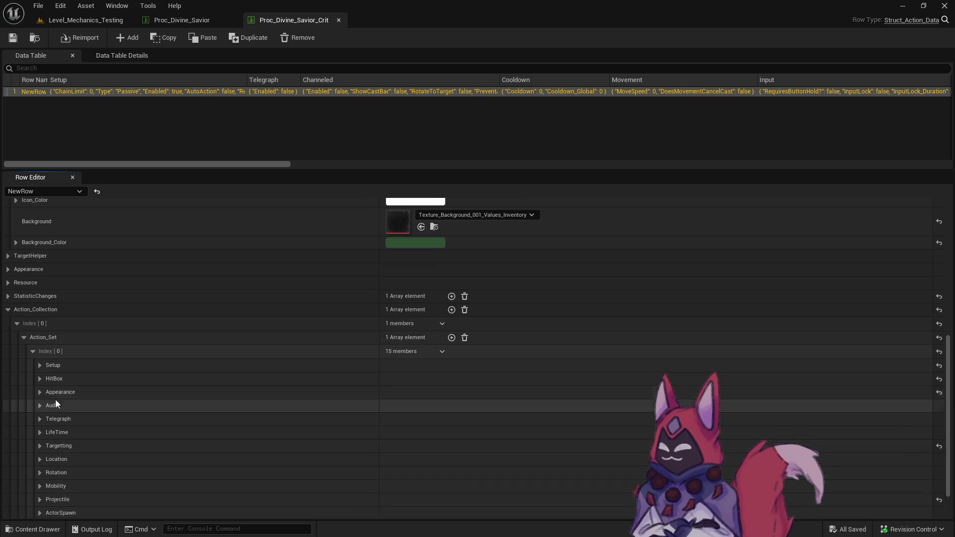
{"action": "left_click", "coordinate": [56, 394]}
{"action": "left_click", "coordinate": [458, 407]}
{"action": "left_click", "coordinate": [446, 232]}
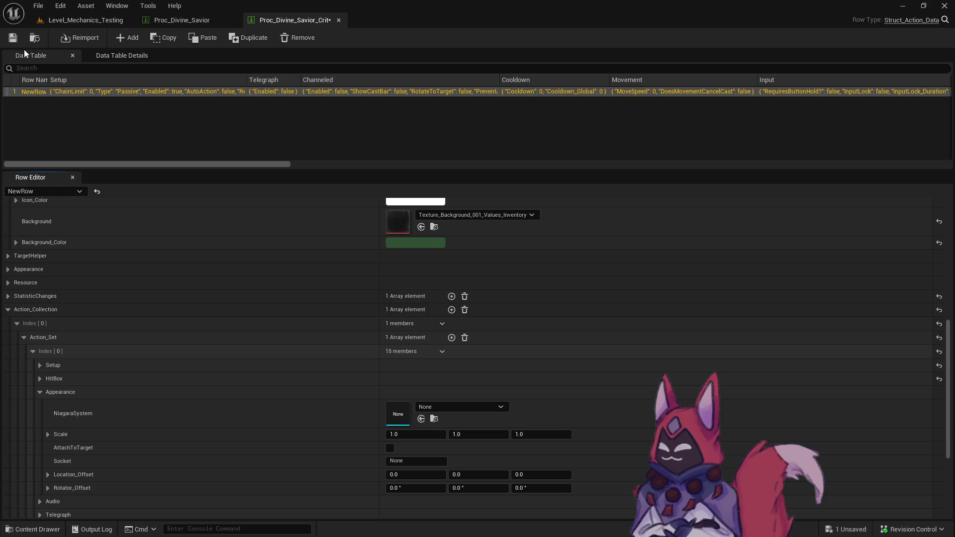
{"action": "left_click", "coordinate": [83, 20]}
{"action": "left_click", "coordinate": [247, 37]}
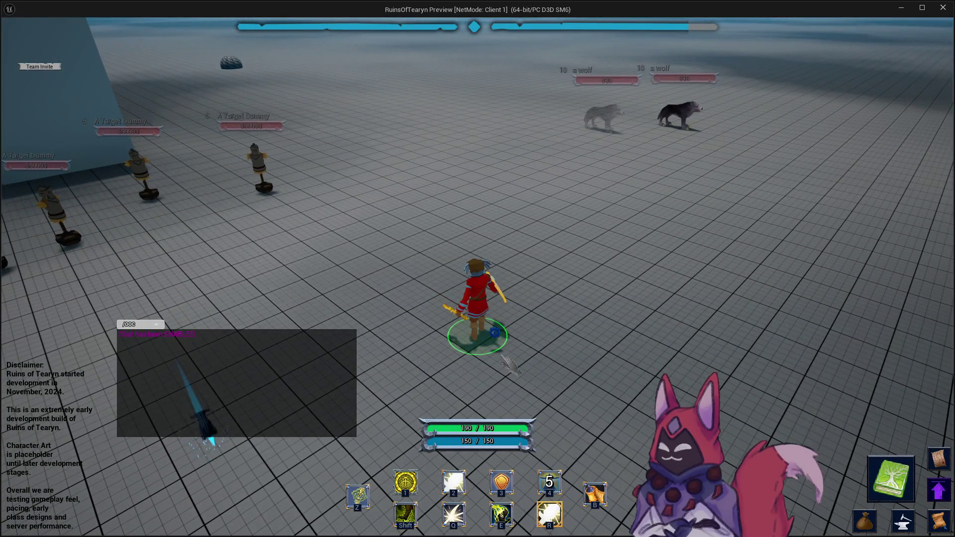
Cast Divine Savior with key 4 and fight the wolves until the Cleric is defeated.
{"action": "mouse_move", "coordinate": [552, 529]}
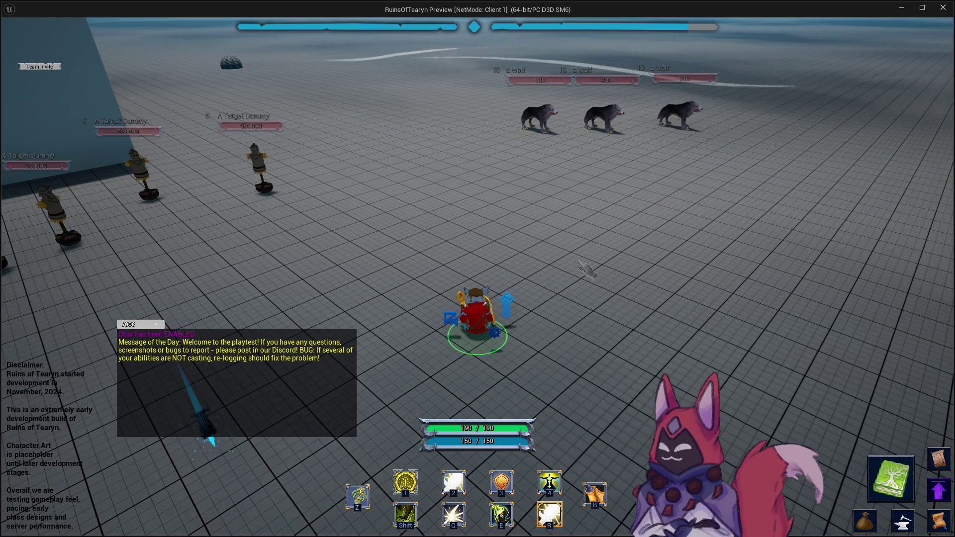
{"action": "key", "text": "4"}
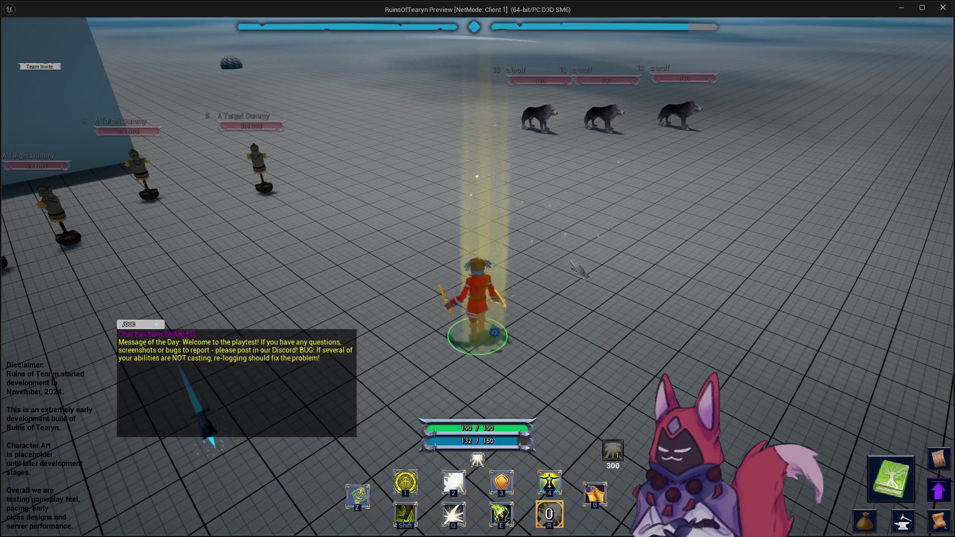
{"action": "key", "text": "w"}
{"action": "key", "text": "w"}
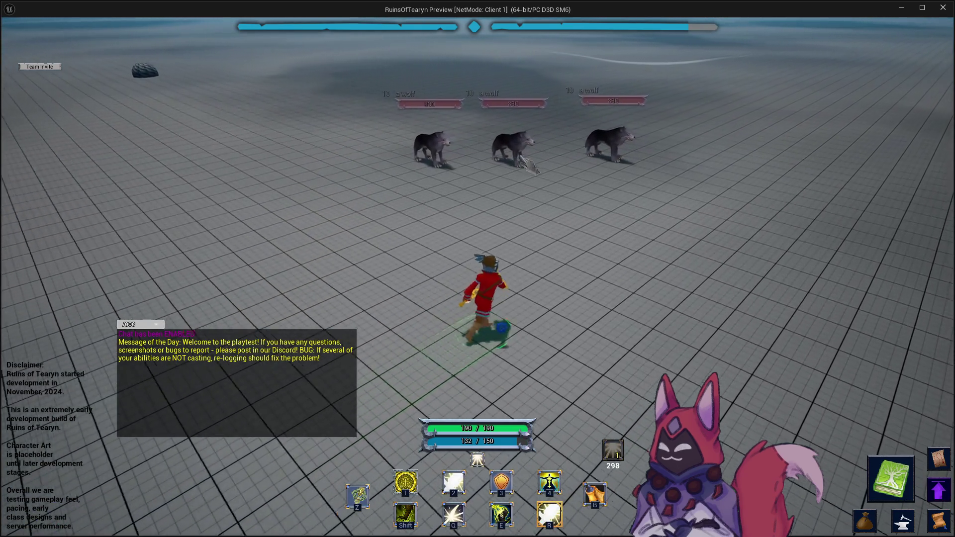
{"action": "key", "text": "w"}
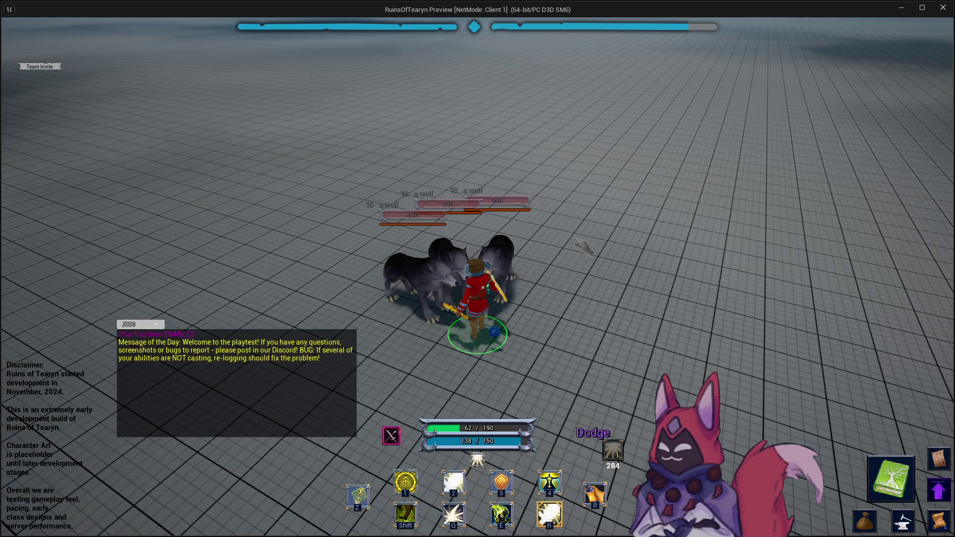
{"action": "key", "text": "w"}
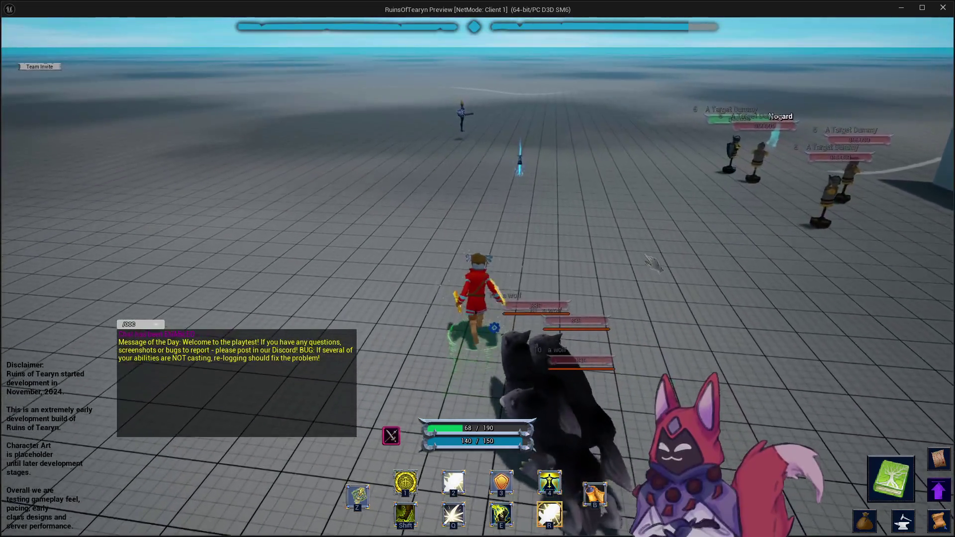
{"action": "left_click_drag", "start_coordinate": [652, 262], "coordinate": [796, 262]}
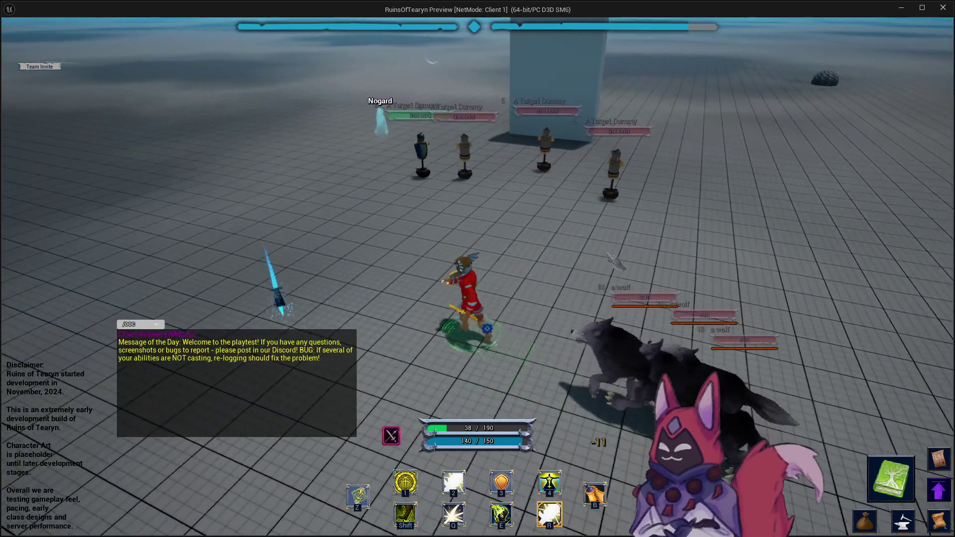
{"action": "left_click_drag", "start_coordinate": [497, 340], "coordinate": [609, 339]}
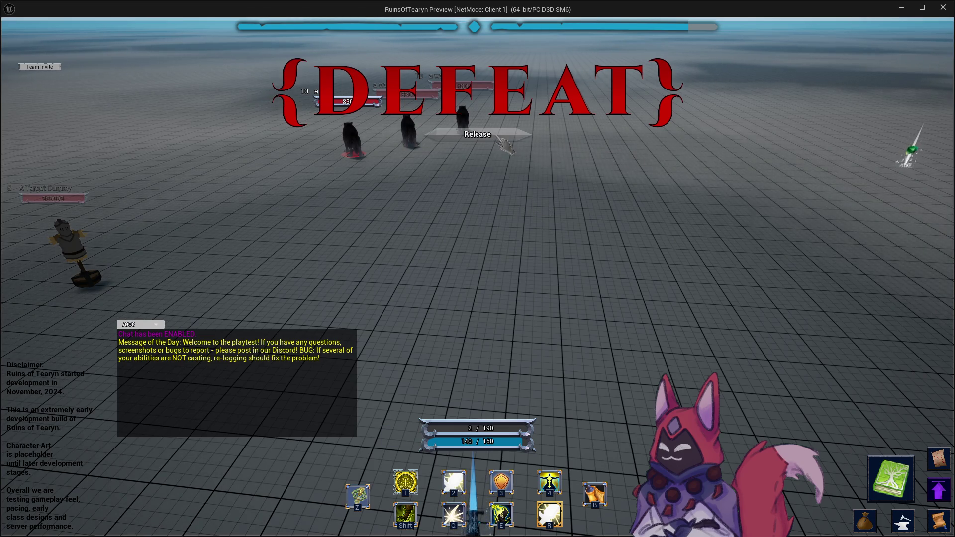
Respawn the Cleric, cast Divine Savior (Crit) with key 4, then close the preview window.
{"action": "left_click", "coordinate": [496, 137]}
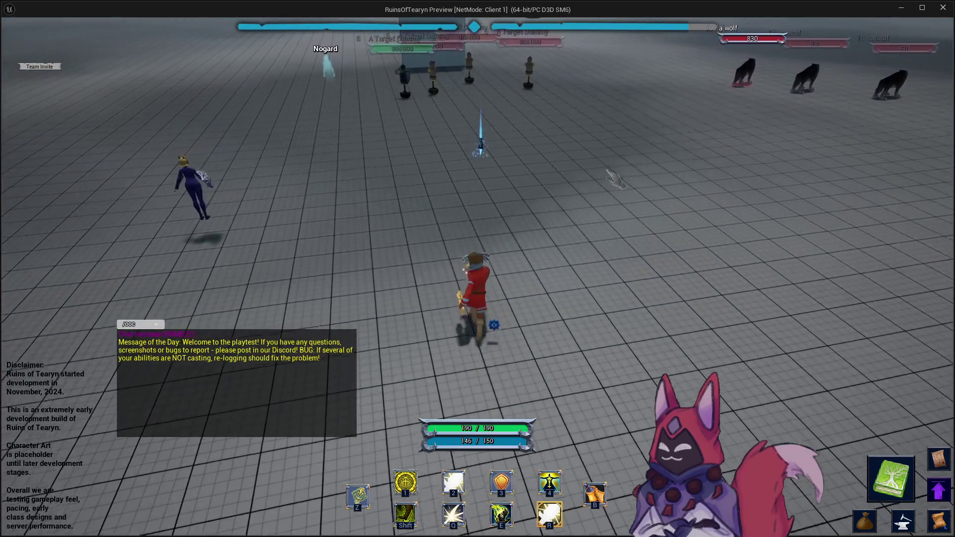
{"action": "key", "text": "w"}
{"action": "key", "text": "w"}
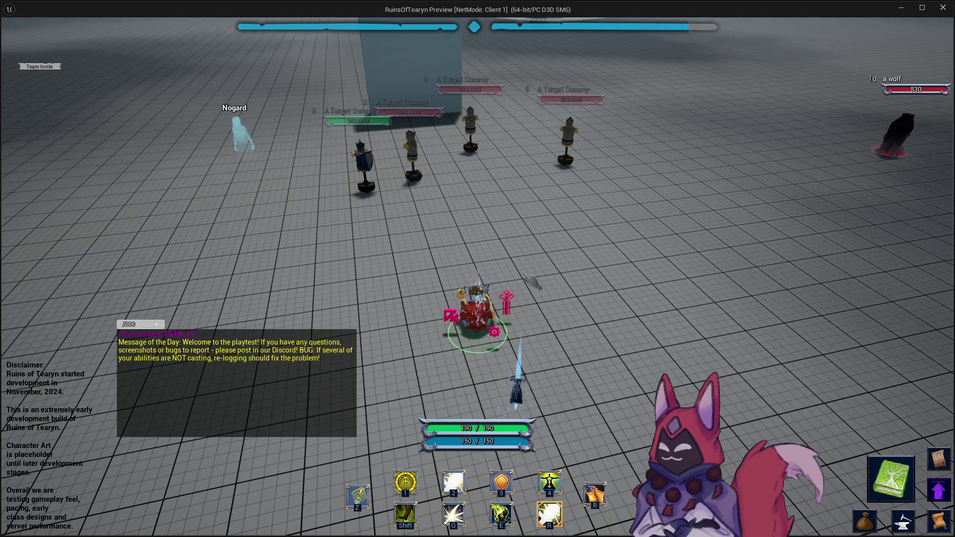
{"action": "key", "text": "4"}
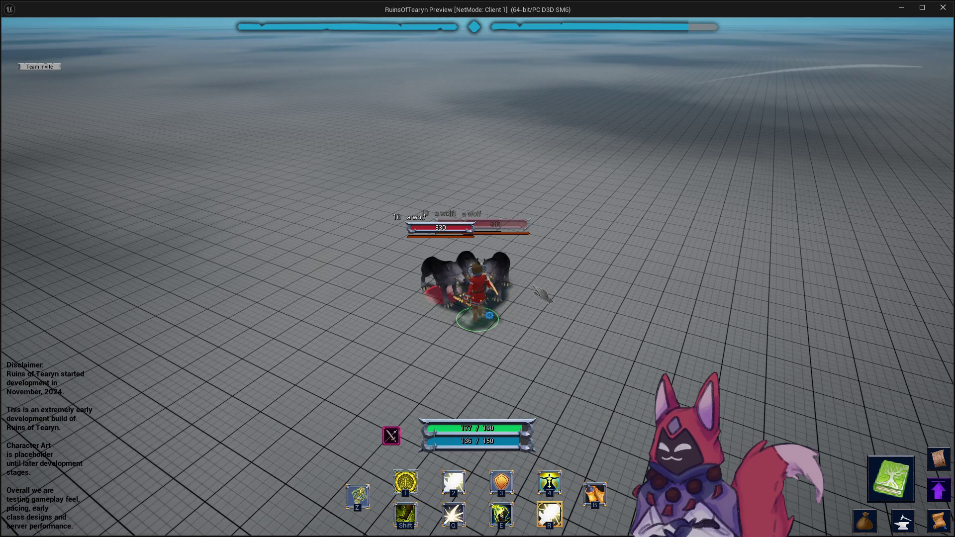
{"action": "left_click", "coordinate": [947, 11]}
{"action": "left_click", "coordinate": [302, 24]}
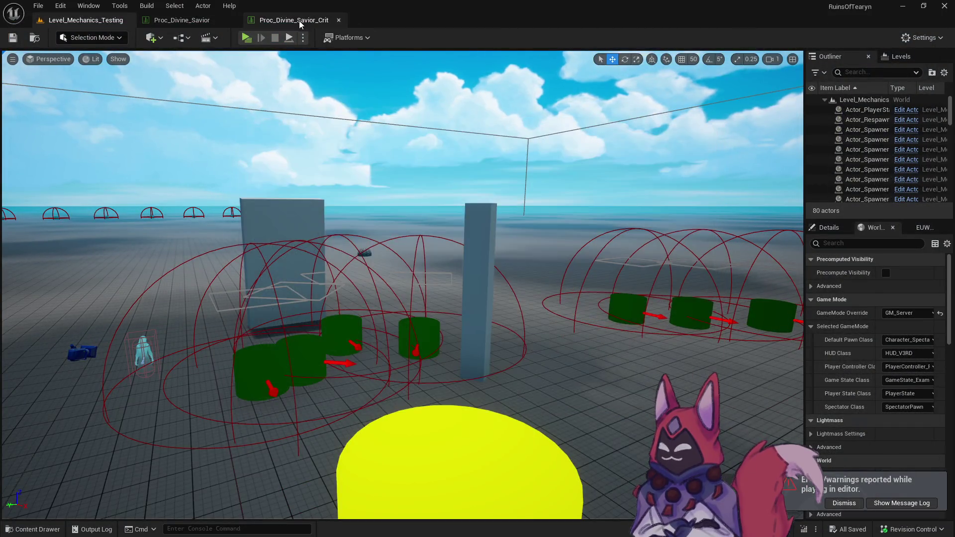
Set StatChange_Proc_Divine_Savior_Crit's VFX to NS_IMP_C_S_05_1Tail_Heal_Small_Crit and save it.
{"action": "left_click", "coordinate": [301, 25]}
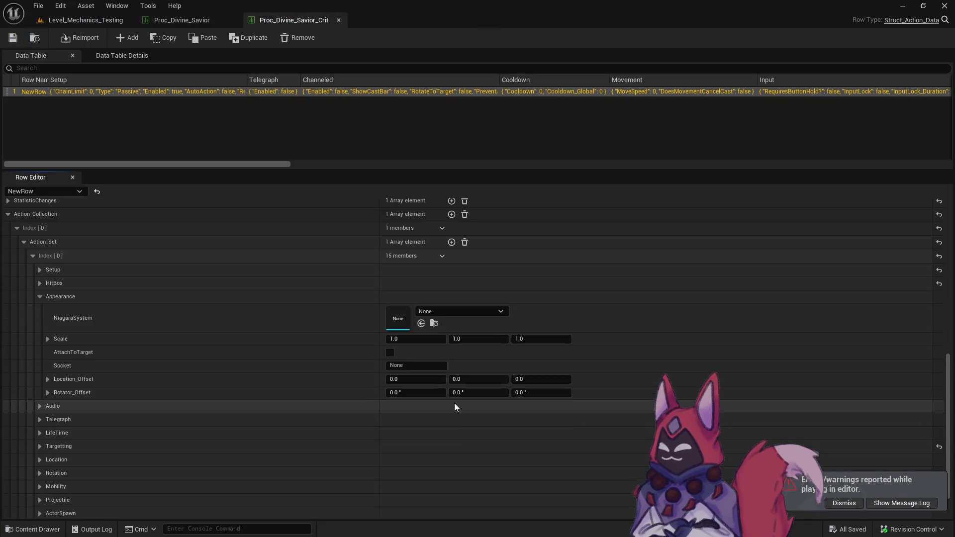
{"action": "scroll", "coordinate": [289, 258], "scroll_direction": "up", "scroll_amount": 2}
{"action": "left_click", "coordinate": [35, 38]}
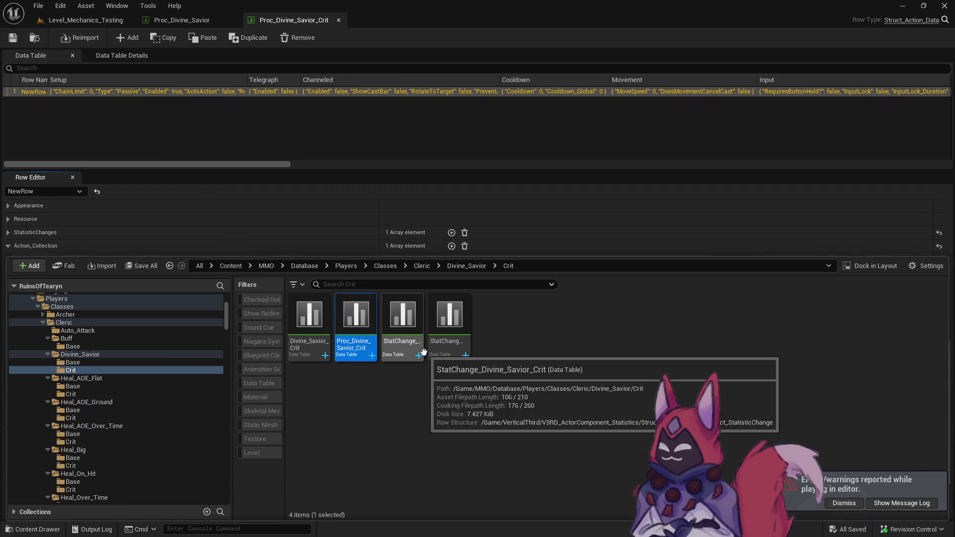
{"action": "double_click", "coordinate": [440, 347]}
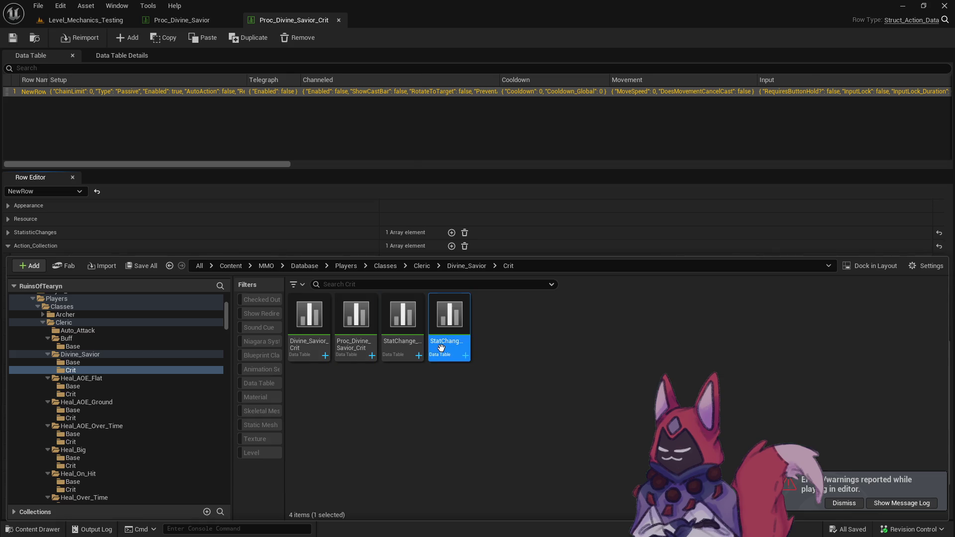
{"action": "scroll", "coordinate": [456, 378], "scroll_direction": "down", "scroll_amount": 5}
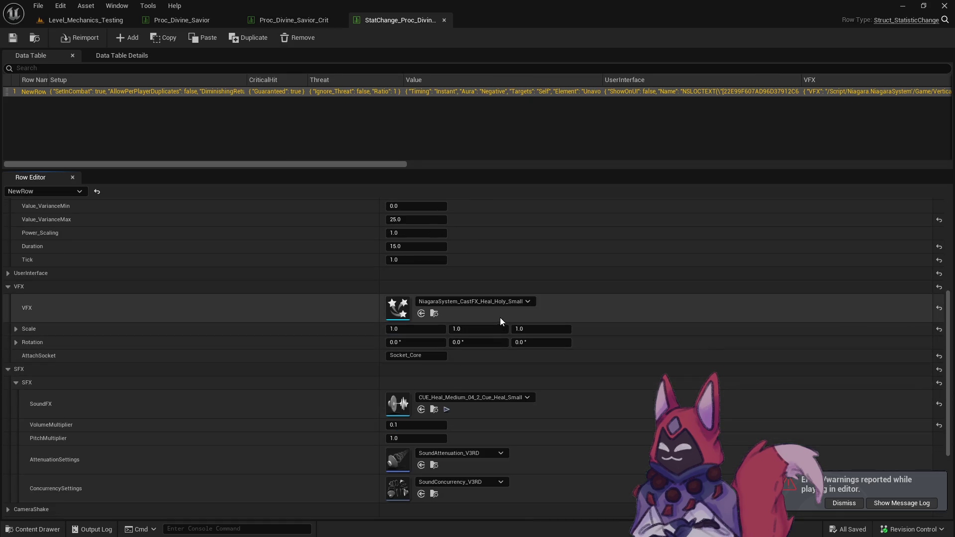
{"action": "left_click", "coordinate": [476, 300]}
{"action": "type", "text": "cri"}
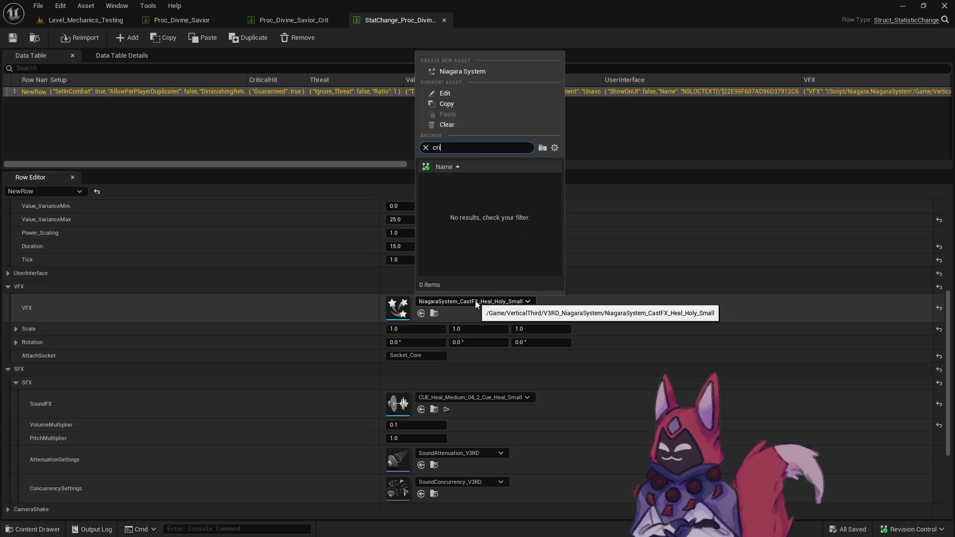
{"action": "type", "text": "all"}
{"action": "left_click", "coordinate": [490, 191]}
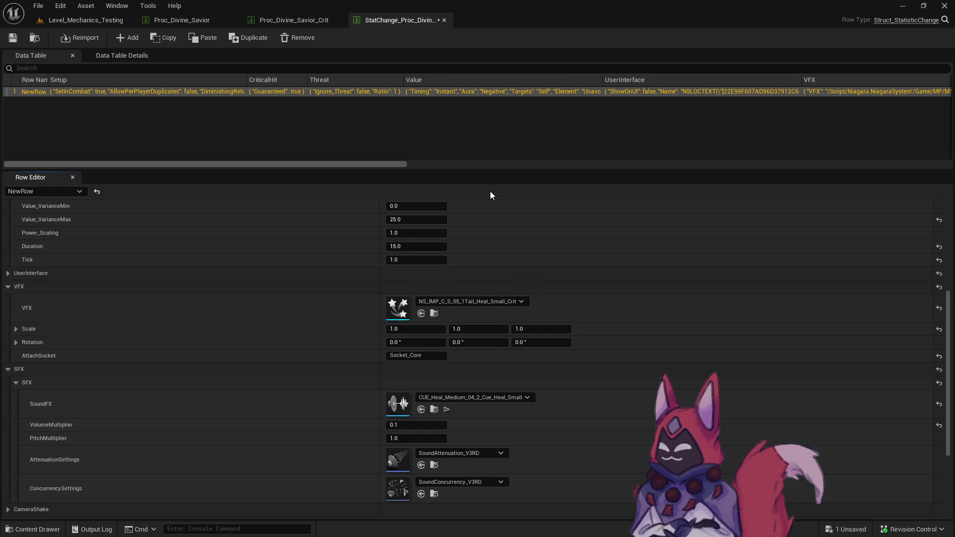
{"action": "left_click", "coordinate": [13, 38]}
{"action": "left_click", "coordinate": [96, 20]}
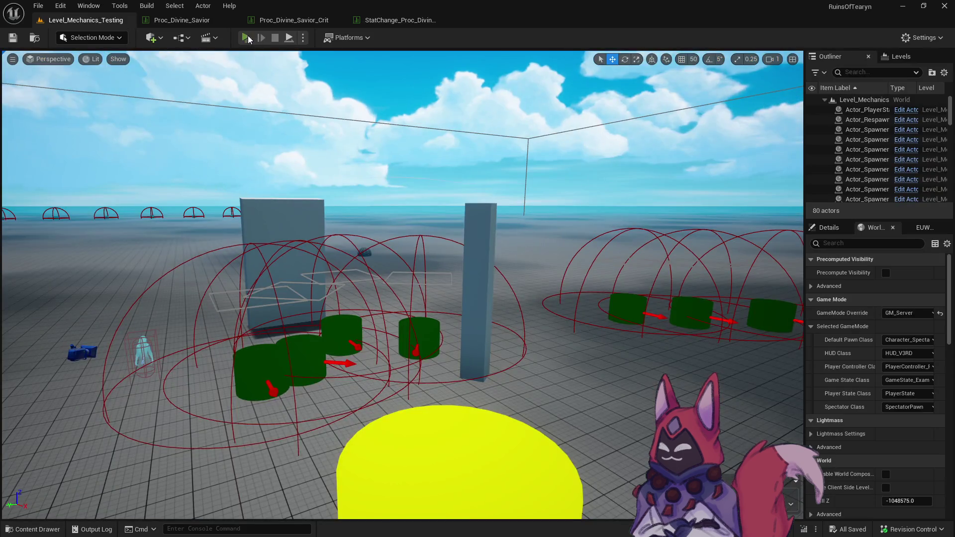
Start a play session, cast Divine Savior (Crit) from the hotbar, and move toward the wolves.
{"action": "left_click", "coordinate": [246, 37]}
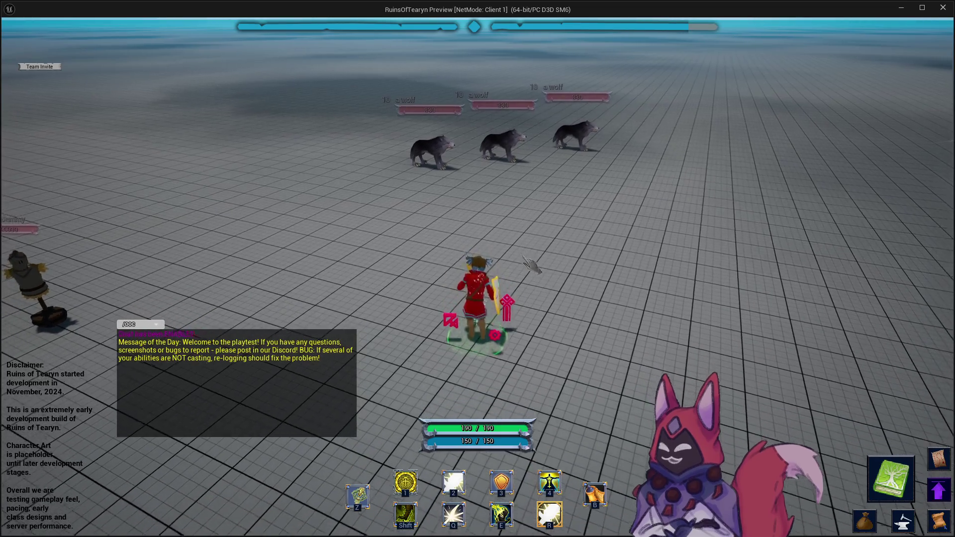
{"action": "left_click", "coordinate": [549, 482]}
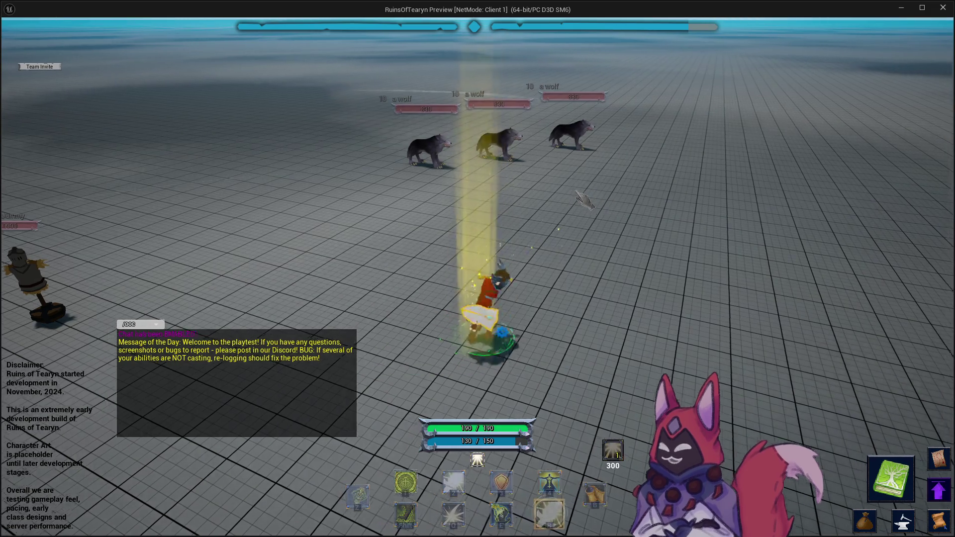
{"action": "key", "text": "w"}
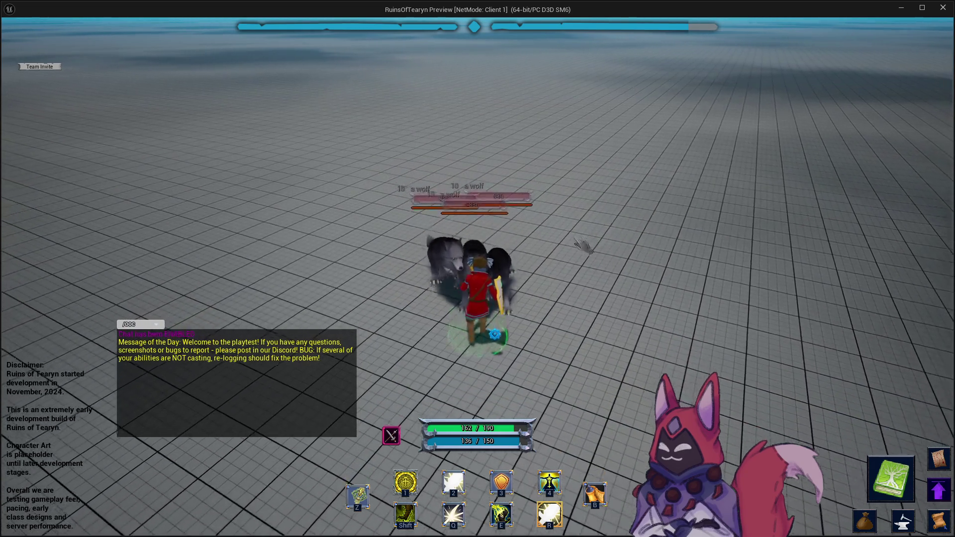
{"action": "type", "text": "/res"}
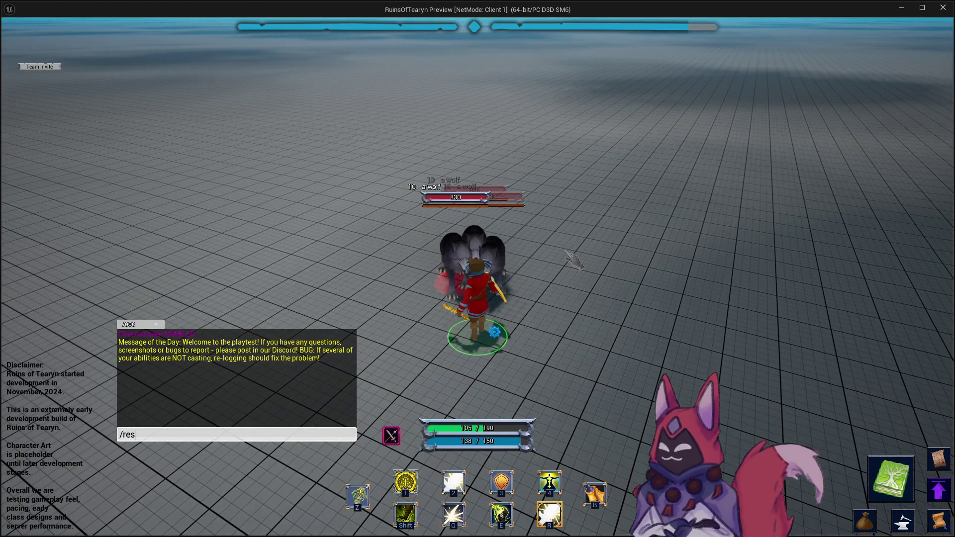
Submit the /re chat command and recast Divine Savior with R.
{"action": "key", "text": "Escape"}
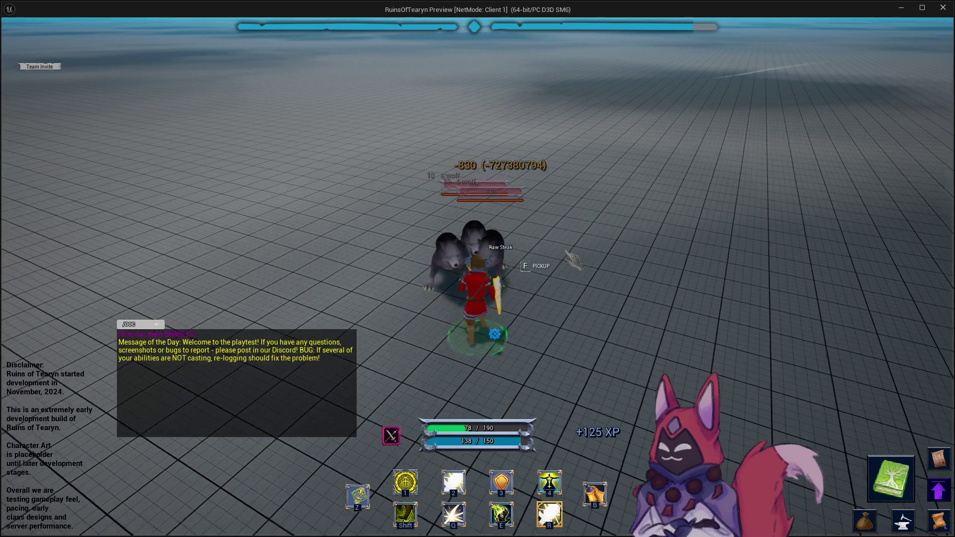
{"action": "type", "text": "/resp"}
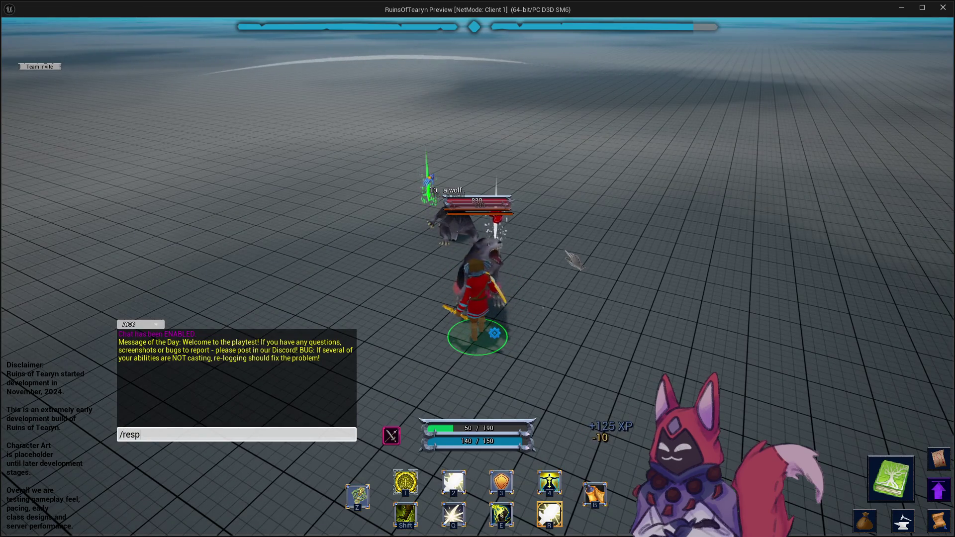
{"action": "key", "text": "Return"}
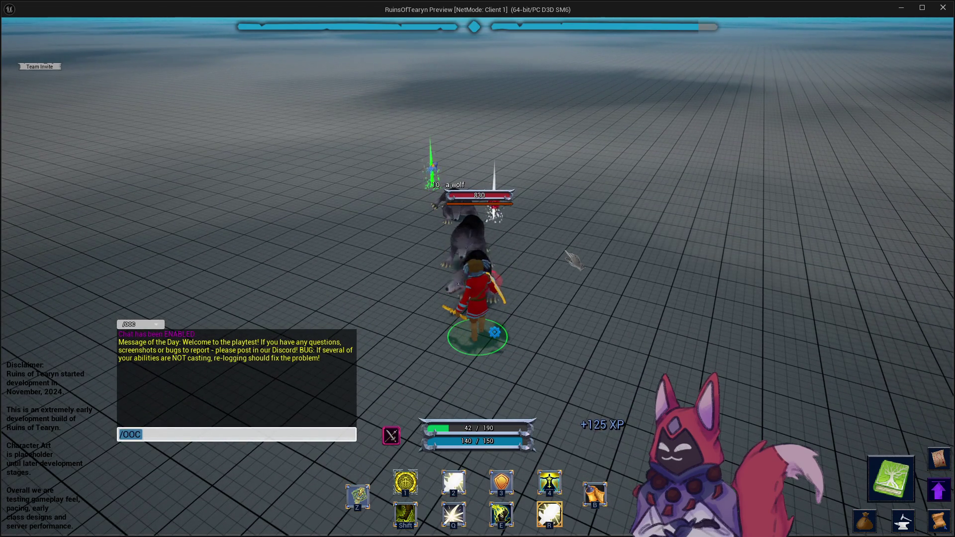
{"action": "mouse_move", "coordinate": [571, 258]}
{"action": "left_mouse_down"}
{"action": "mouse_move", "coordinate": [460, 237]}
{"action": "mouse_move", "coordinate": [466, 245]}
{"action": "left_mouse_up"}
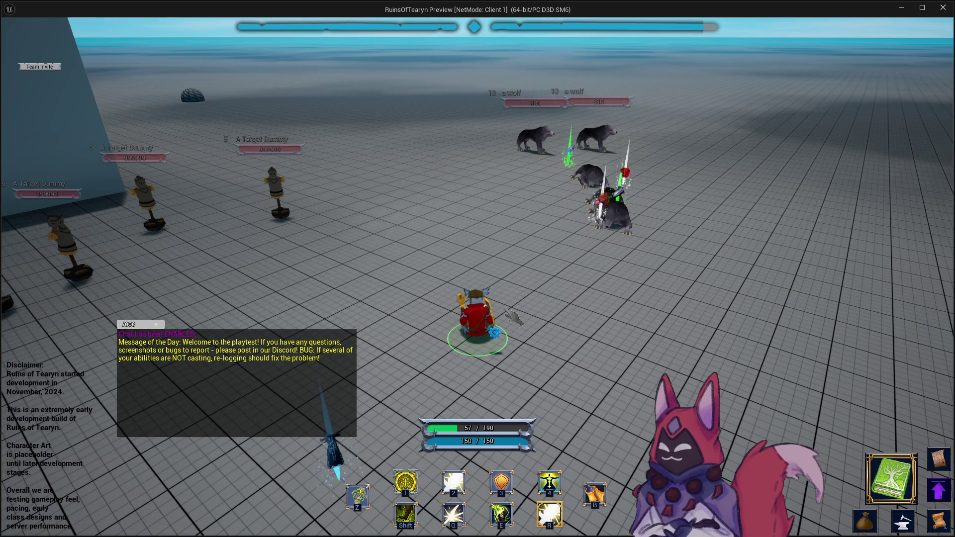
{"action": "key", "text": "r"}
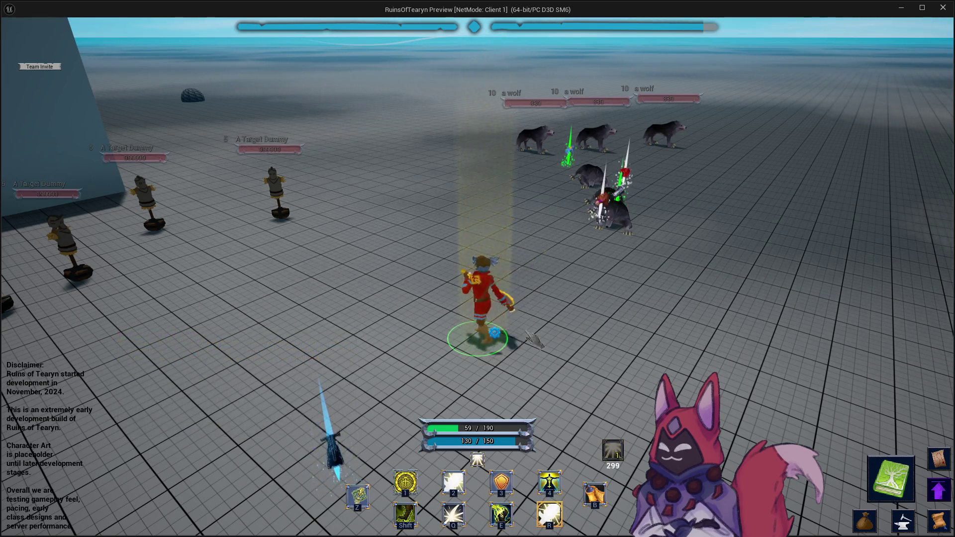
Keep fighting the wolves while turning the camera, then close the play session.
{"action": "key", "text": "d"}
{"action": "key", "text": "d"}
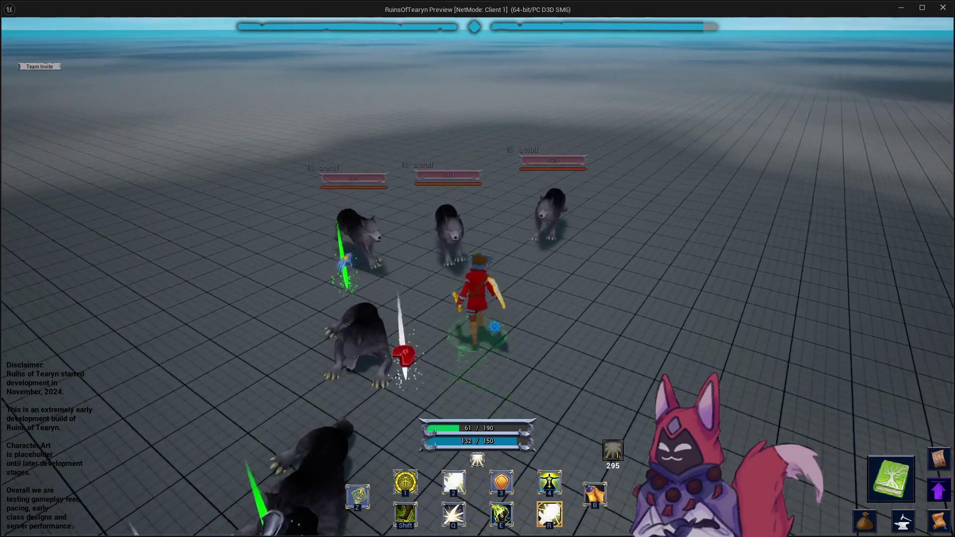
{"action": "key", "text": "a"}
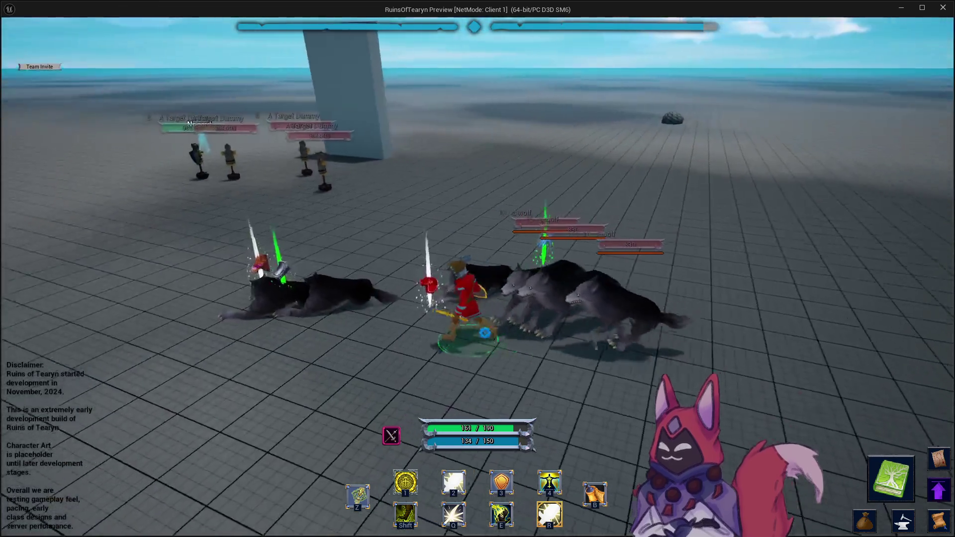
{"action": "key", "text": "d"}
{"action": "mouse_move", "coordinate": [552, 517]}
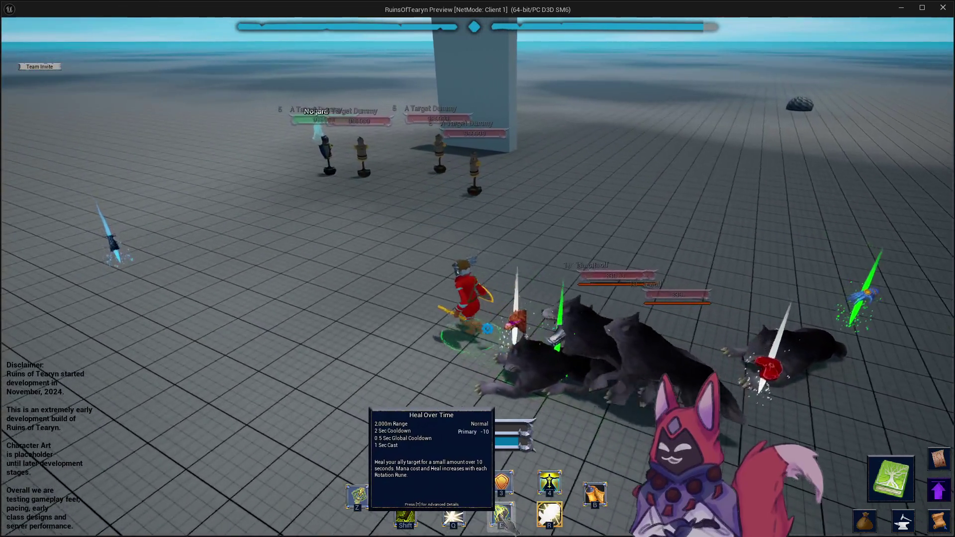
{"action": "key", "text": "a"}
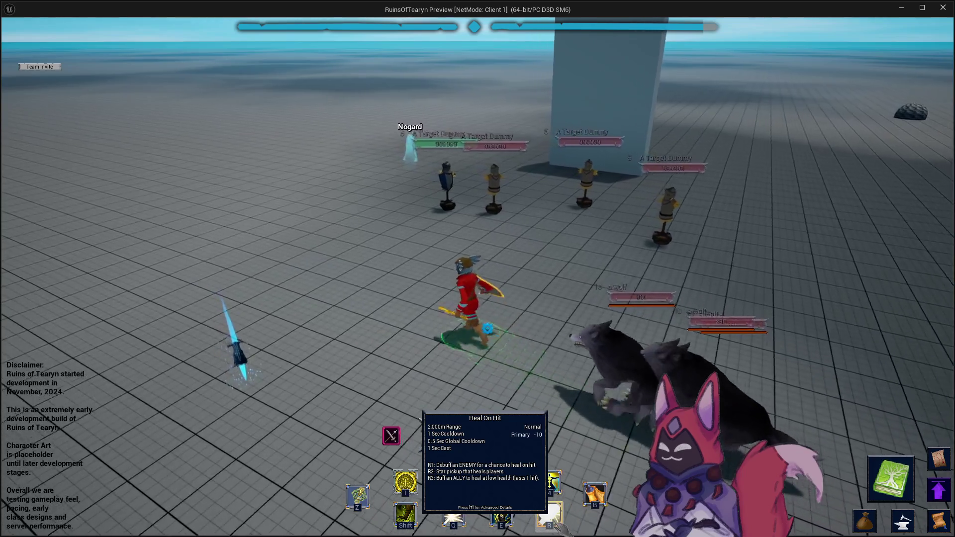
{"action": "left_click", "coordinate": [944, 9]}
{"action": "left_click", "coordinate": [304, 40]}
Set Number of Players to 2, launch Play, and arrange the Client 1 and Client 2 windows.
{"action": "left_click", "coordinate": [404, 283]}
{"action": "left_click", "coordinate": [249, 39]}
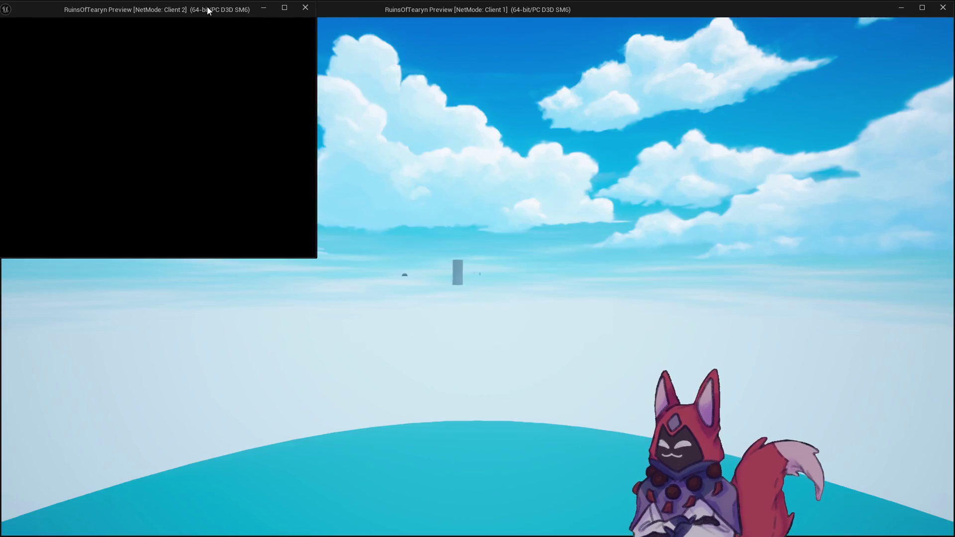
{"action": "left_click_drag", "start_coordinate": [206, 9], "coordinate": [790, 266]}
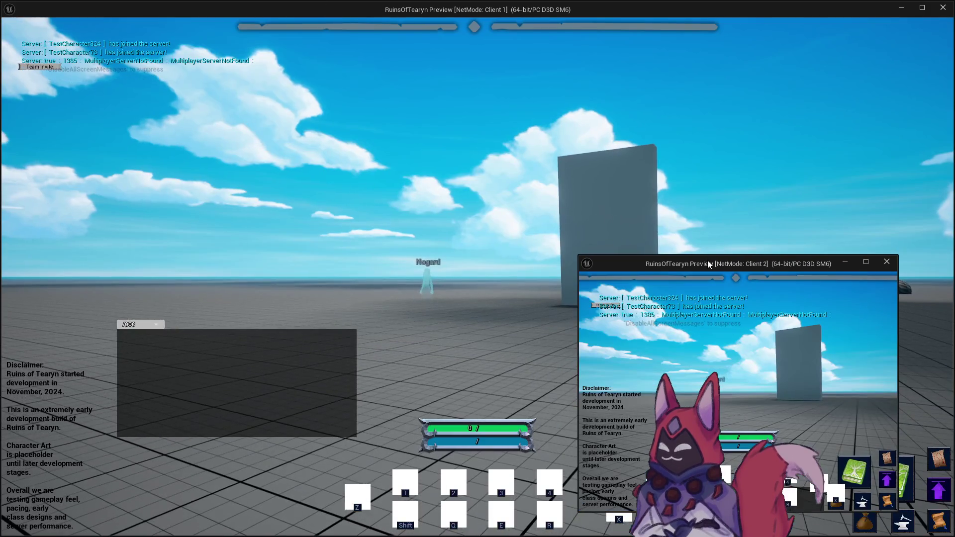
{"action": "left_click", "coordinate": [545, 193]}
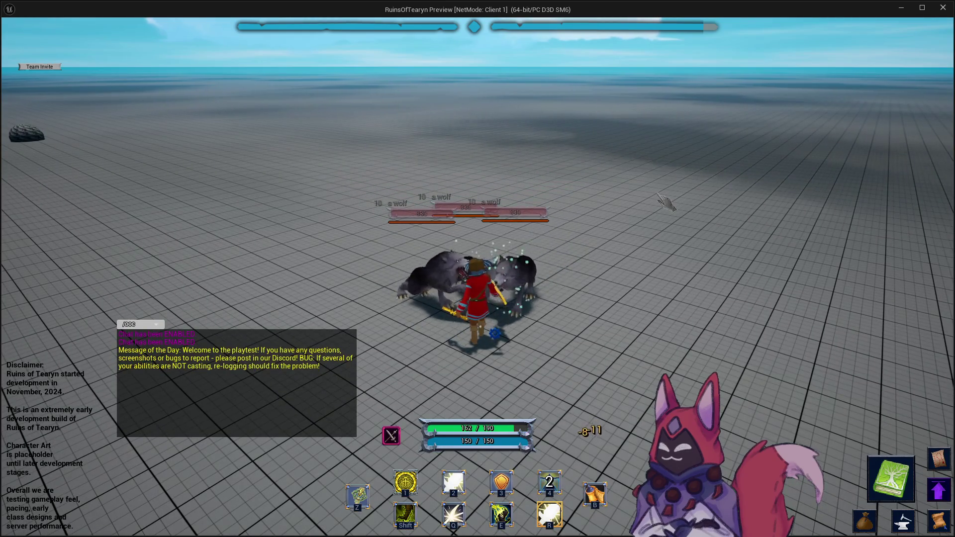
{"action": "key", "text": "alt+Tab"}
{"action": "key", "text": "alt+Tab"}
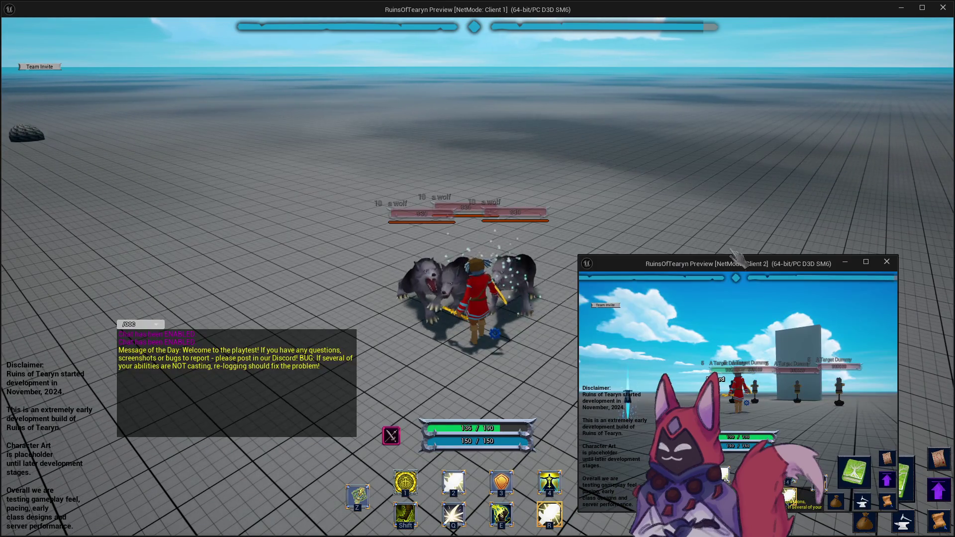
{"action": "left_click_drag", "start_coordinate": [736, 266], "coordinate": [255, 86]}
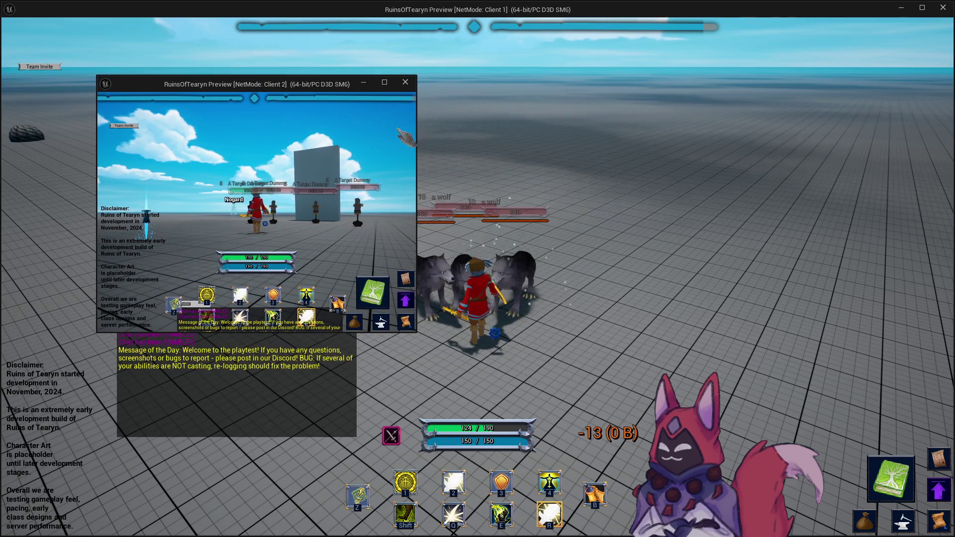
Cast Resurrect in the maximized Client 2 window, then stop the play session.
{"action": "left_click", "coordinate": [384, 83]}
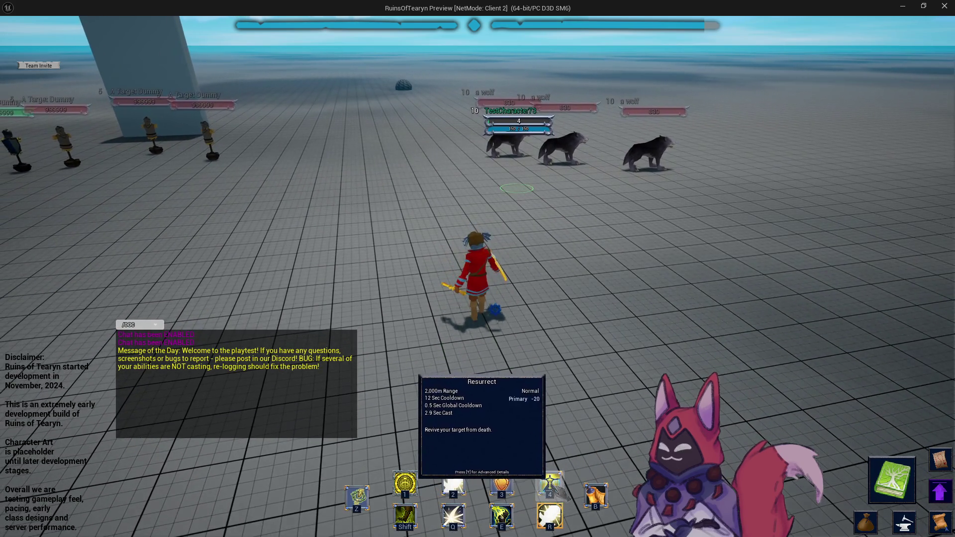
{"action": "left_click", "coordinate": [557, 489]}
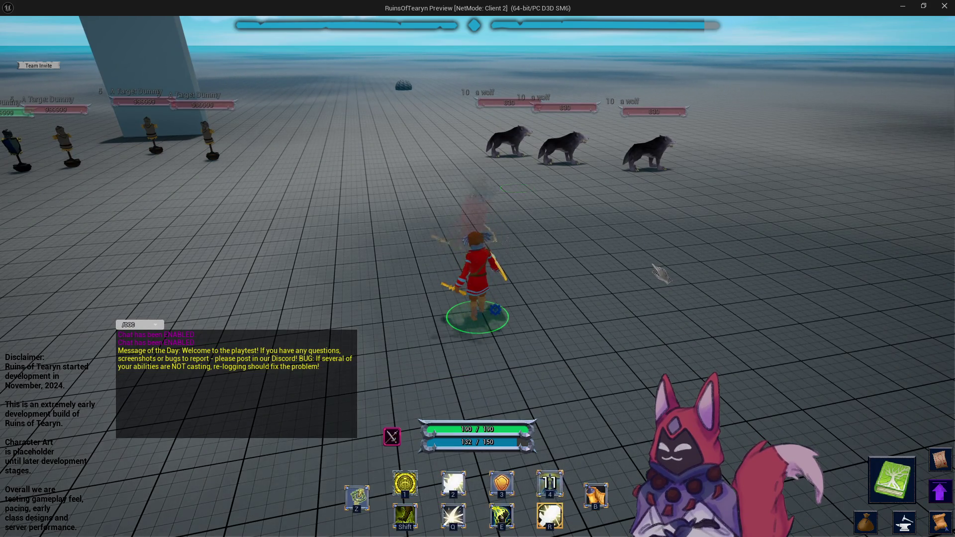
{"action": "key", "text": "a"}
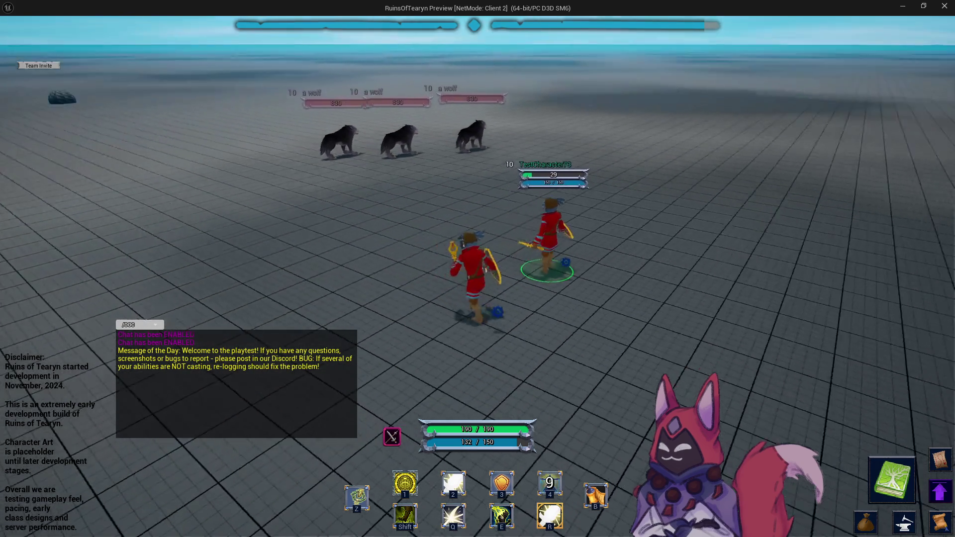
{"action": "key", "text": "a"}
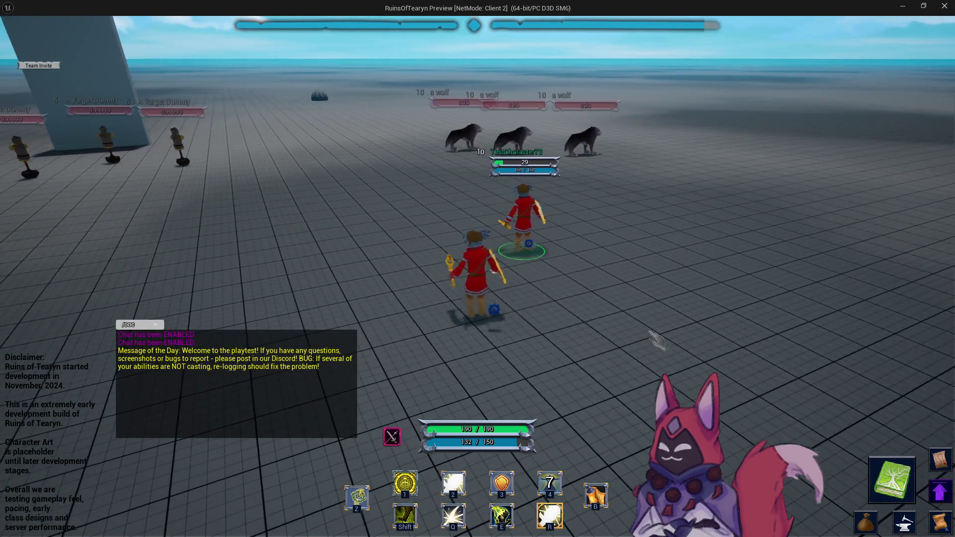
{"action": "key", "text": "Escape"}
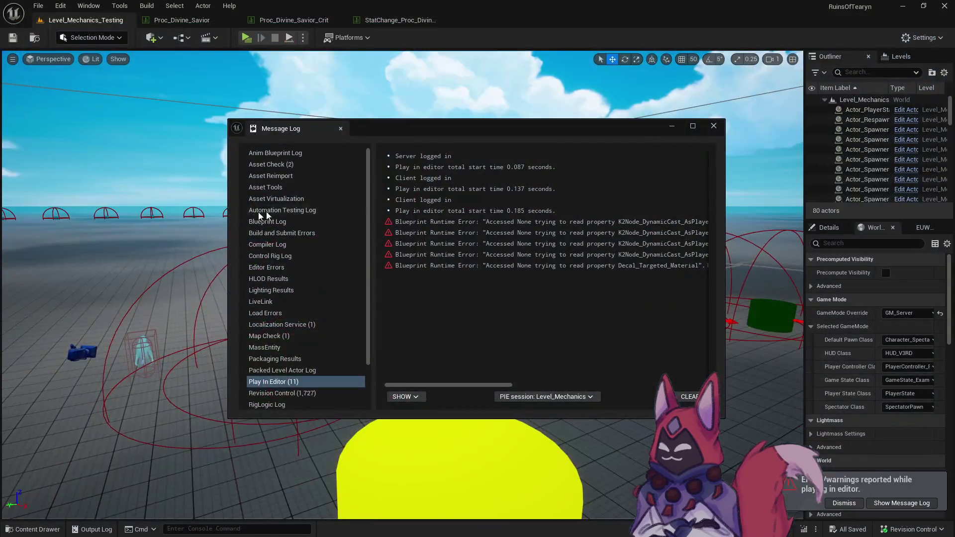
Mark R as Done in the Polish Review notes, then launch and close a two-client play session.
{"action": "left_click", "coordinate": [712, 127]}
{"action": "key", "text": "alt+Tab"}
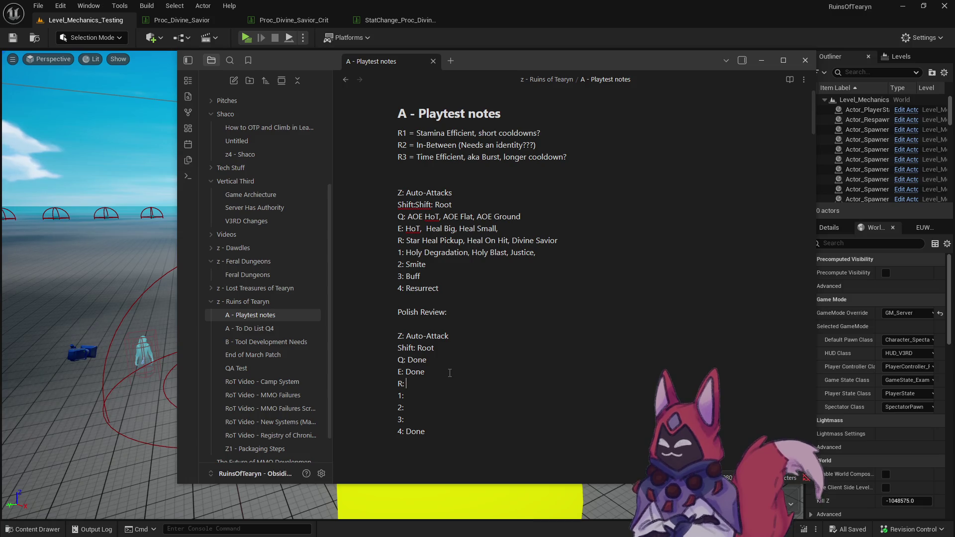
{"action": "type", "text": "Done"}
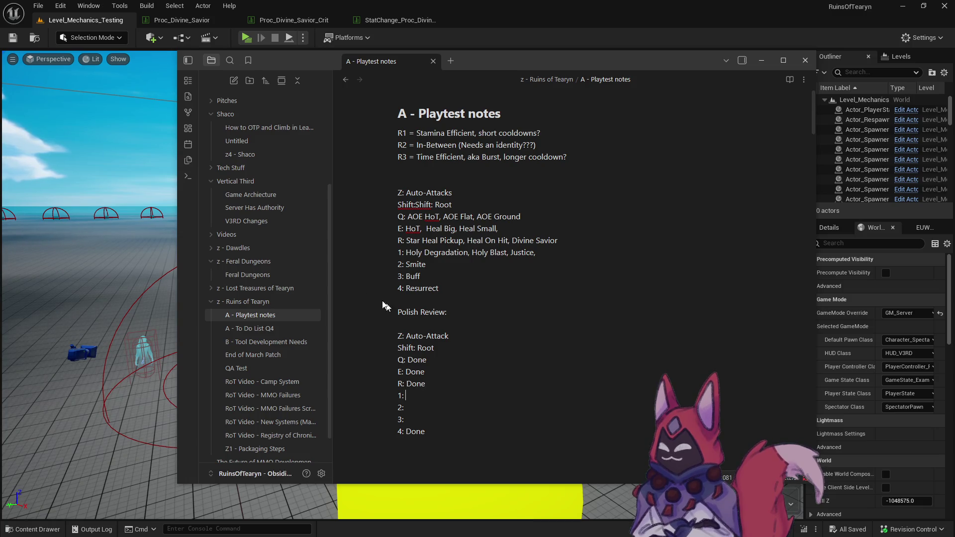
{"action": "left_click", "coordinate": [246, 37]}
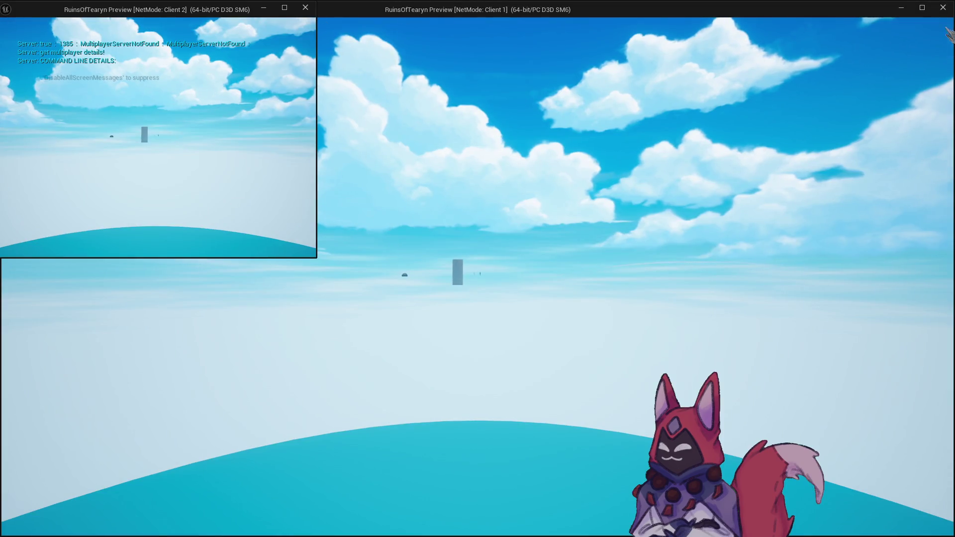
{"action": "left_click", "coordinate": [939, 9]}
Set Number of Players to 1 in the Play options and relaunch the session.
{"action": "left_click", "coordinate": [303, 39]}
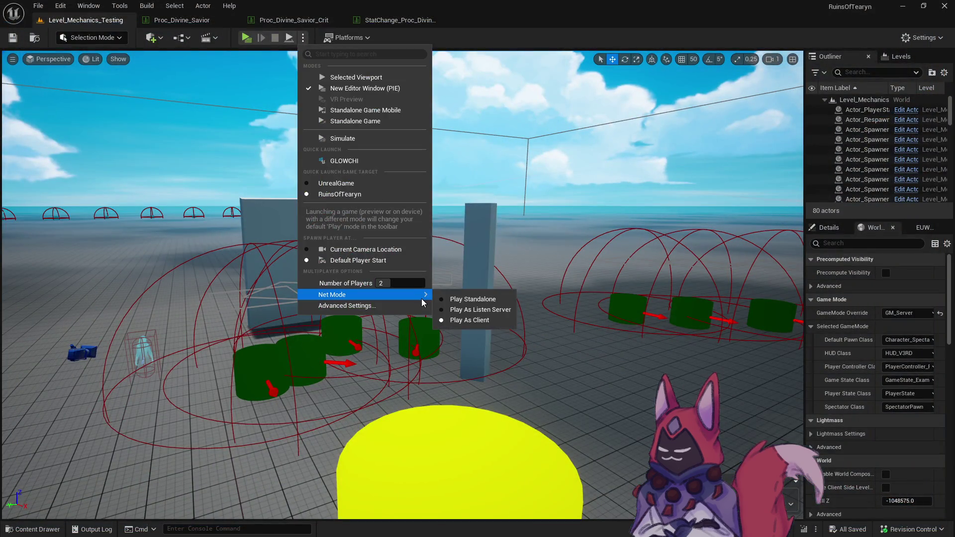
{"action": "left_click", "coordinate": [380, 283]}
{"action": "left_click", "coordinate": [328, 121]}
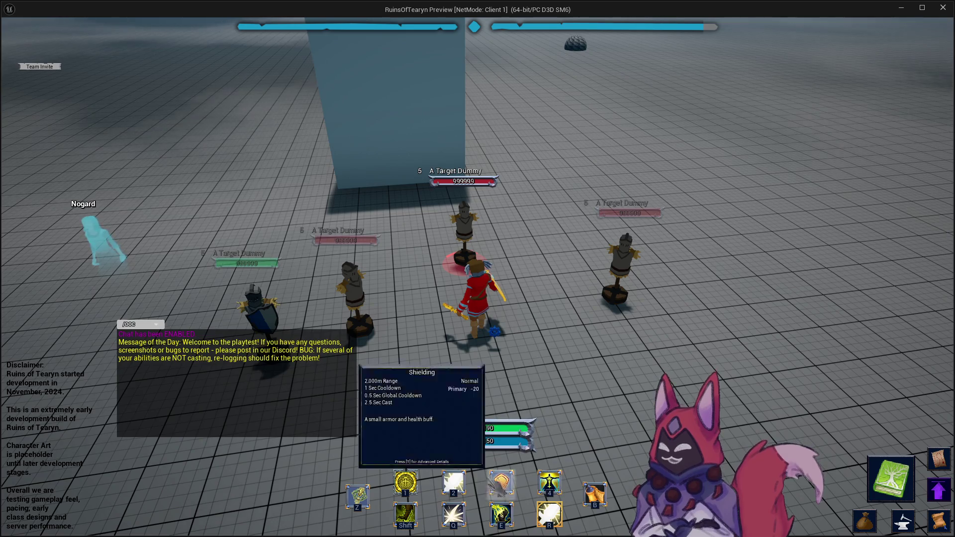
Cast Shielding and Holy Strike on the target dummies, then switch to the playtest notes.
{"action": "key", "text": "3"}
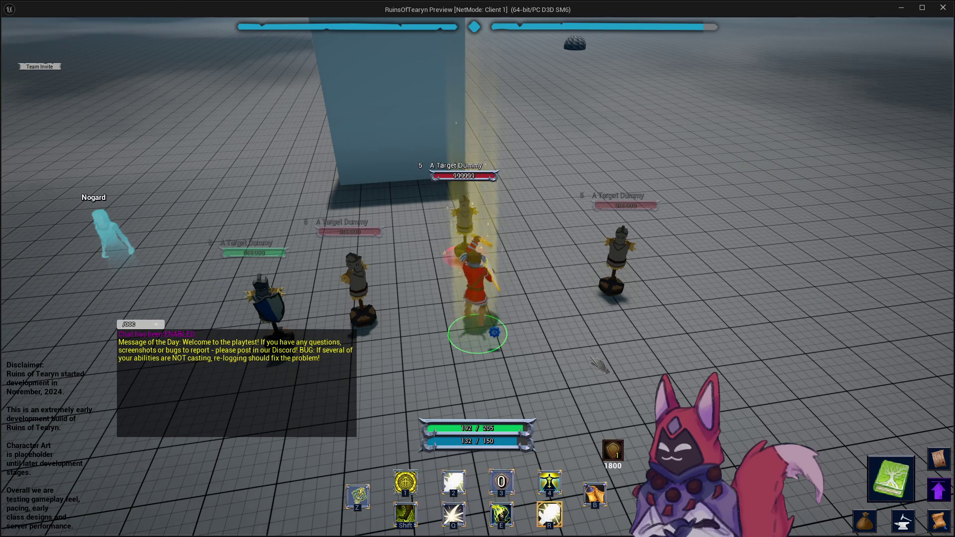
{"action": "scroll", "coordinate": [577, 418], "scroll_direction": "down", "scroll_amount": 2}
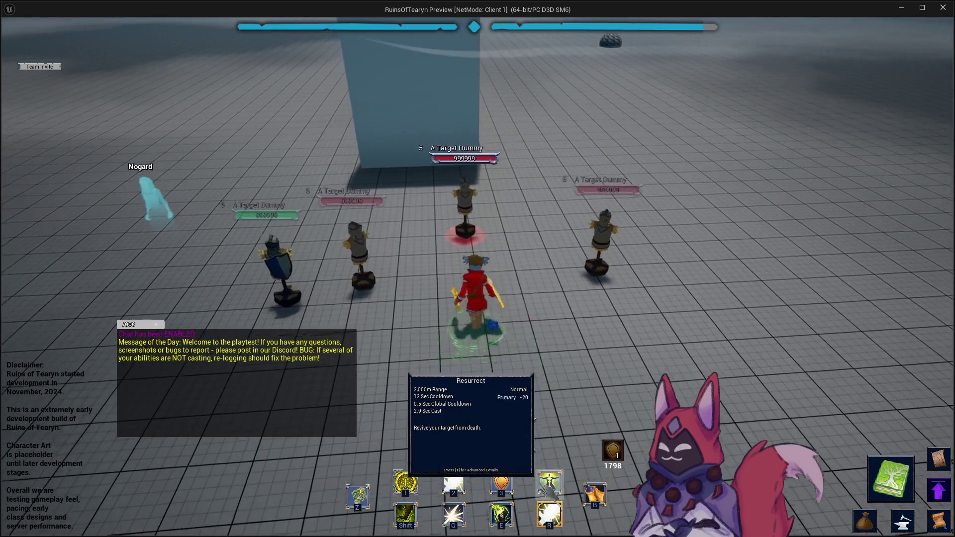
{"action": "left_click_drag", "start_coordinate": [478, 299], "coordinate": [397, 299]}
{"action": "key", "text": "2"}
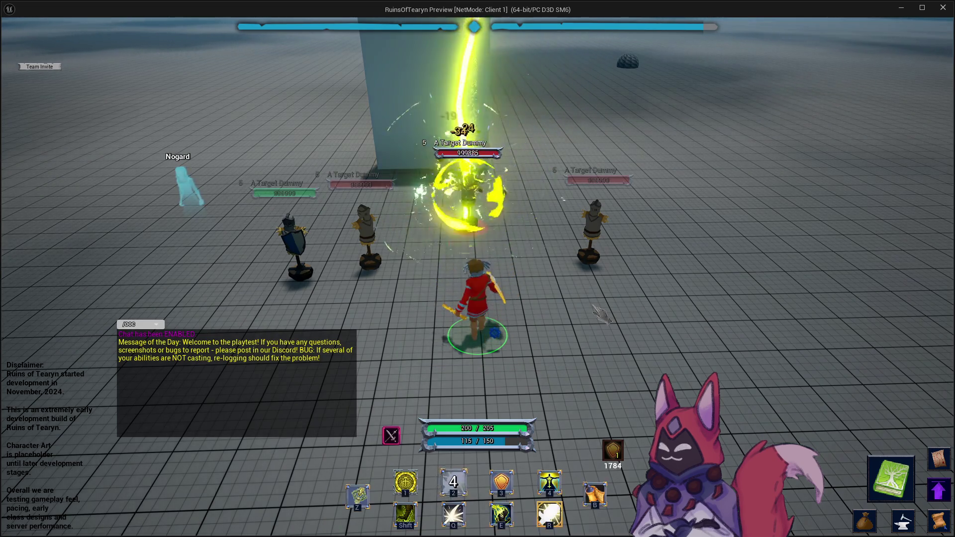
{"action": "key", "text": "alt+Tab"}
{"action": "key", "text": "Tab"}
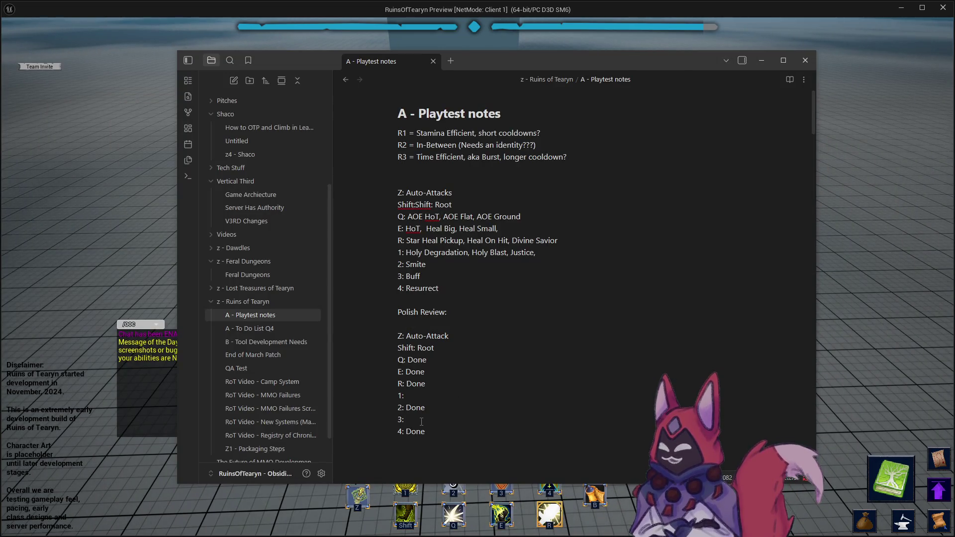
Return to the Client 1 game window and swing the camera around the Cleric.
{"action": "key", "text": "alt+Tab"}
{"action": "mouse_move", "coordinate": [393, 283]}
{"action": "left_mouse_down"}
{"action": "mouse_move", "coordinate": [559, 328]}
{"action": "mouse_move", "coordinate": [453, 225]}
{"action": "mouse_move", "coordinate": [517, 215]}
{"action": "left_mouse_up"}
Cast Holy Degradation and Holy Strike on the dummies while moving the Cleric around them.
{"action": "key", "text": "1"}
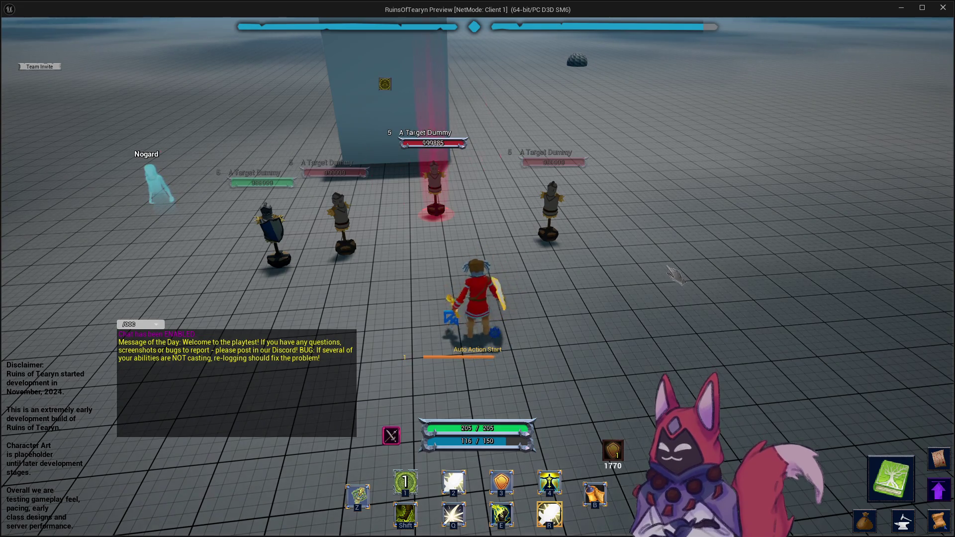
{"action": "left_click_drag", "start_coordinate": [596, 214], "coordinate": [602, 311]}
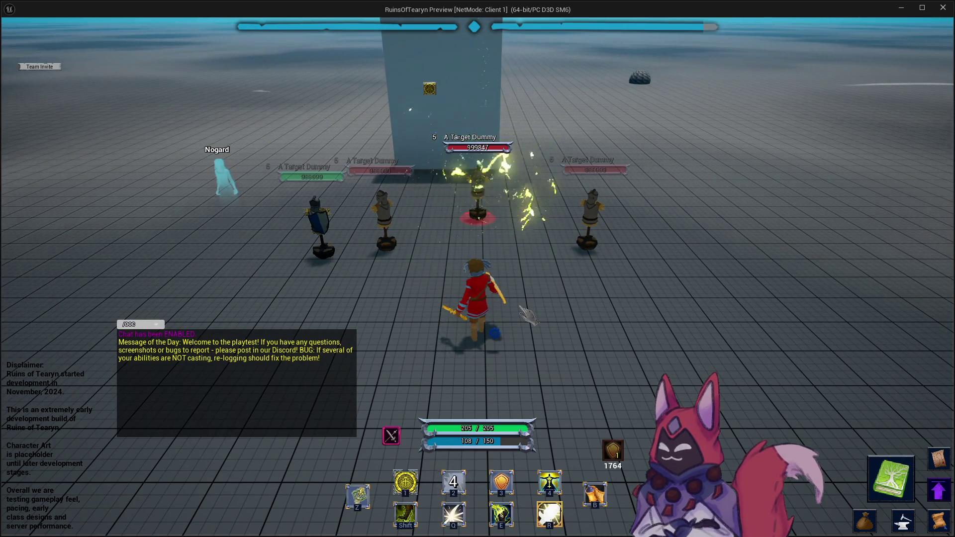
{"action": "key", "text": "a"}
{"action": "key", "text": "w"}
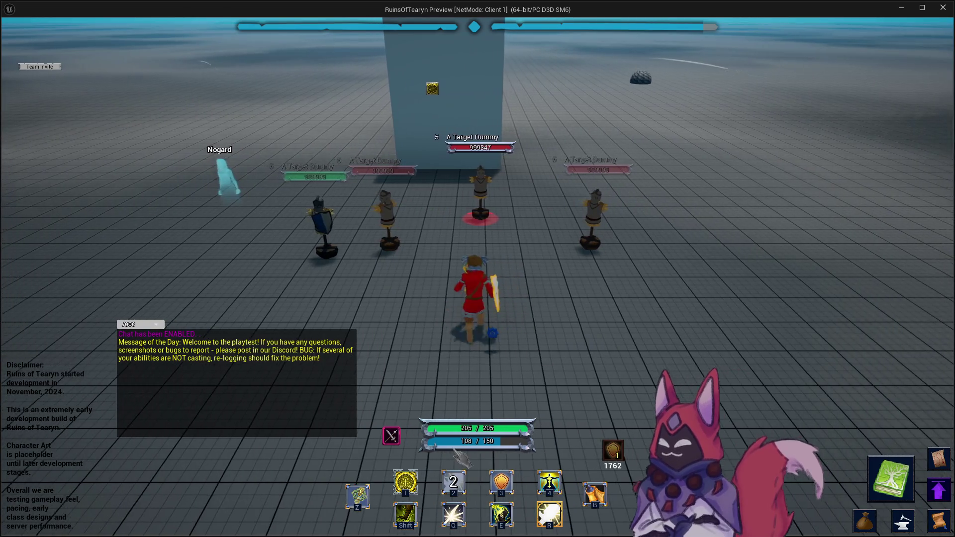
{"action": "key", "text": "w"}
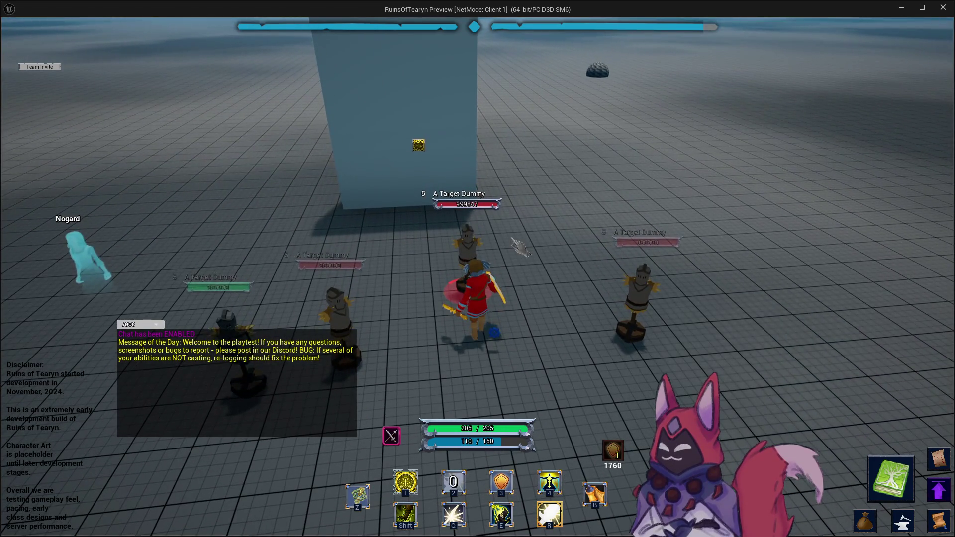
{"action": "key", "text": "s"}
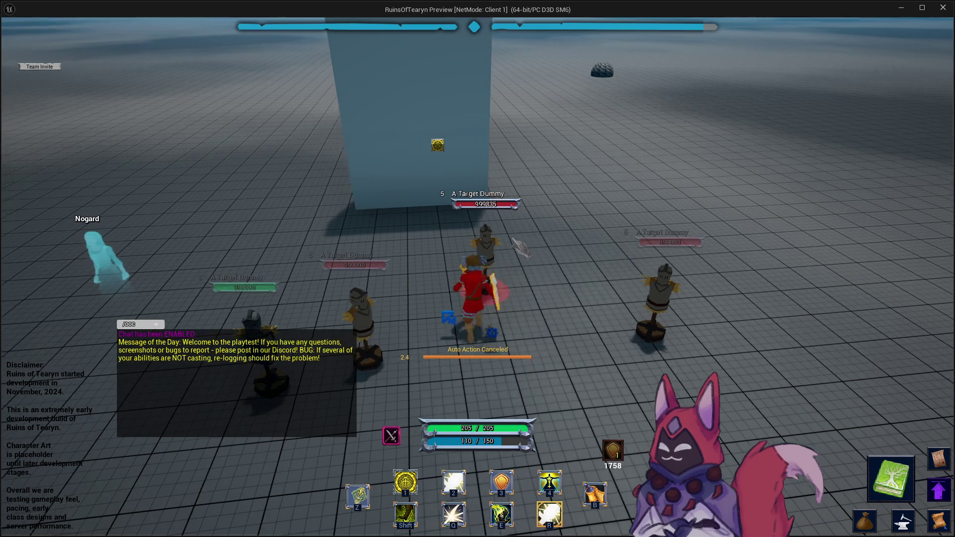
{"action": "key", "text": "a"}
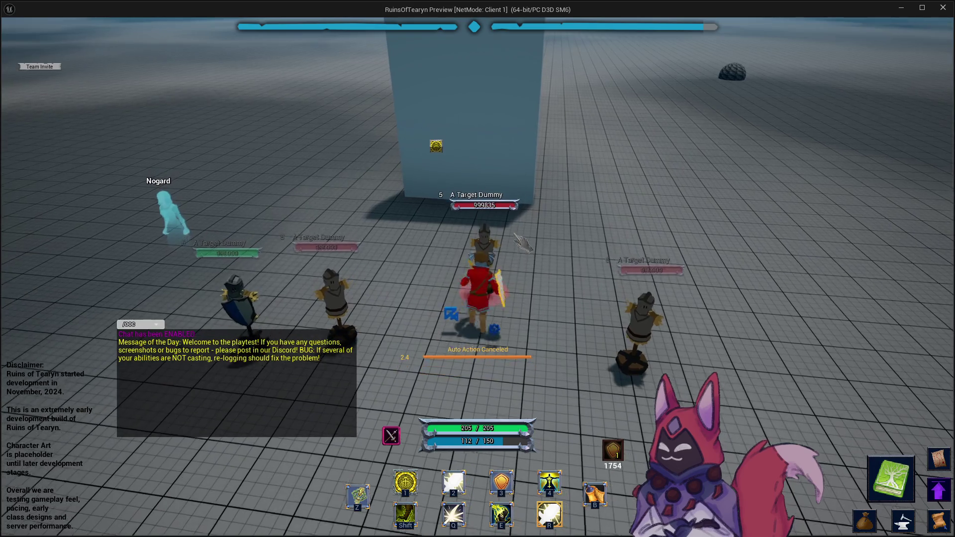
{"action": "key", "text": "1"}
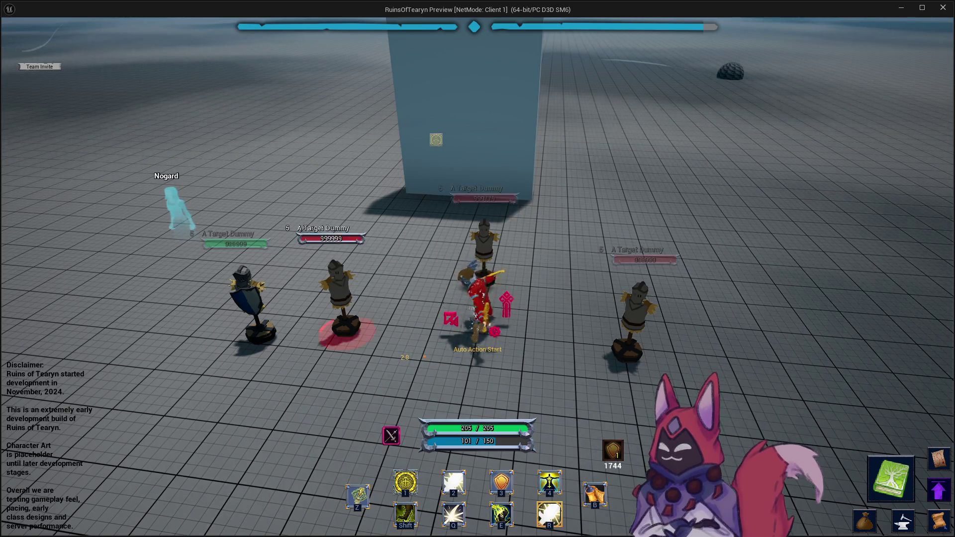
Cast the pentagram and golden area spells, placing the ground-target circle on a dummy.
{"action": "key", "text": "w"}
{"action": "key", "text": "1"}
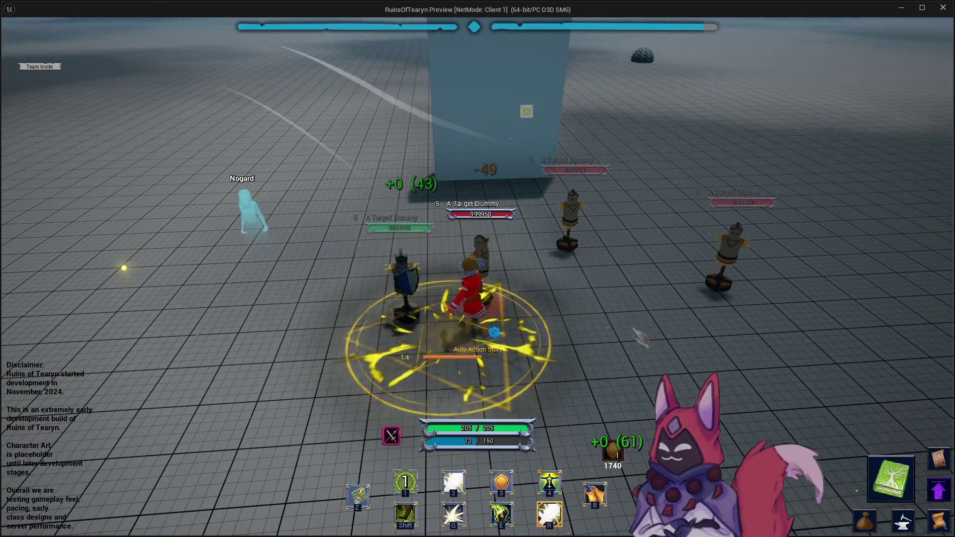
{"action": "key", "text": "d"}
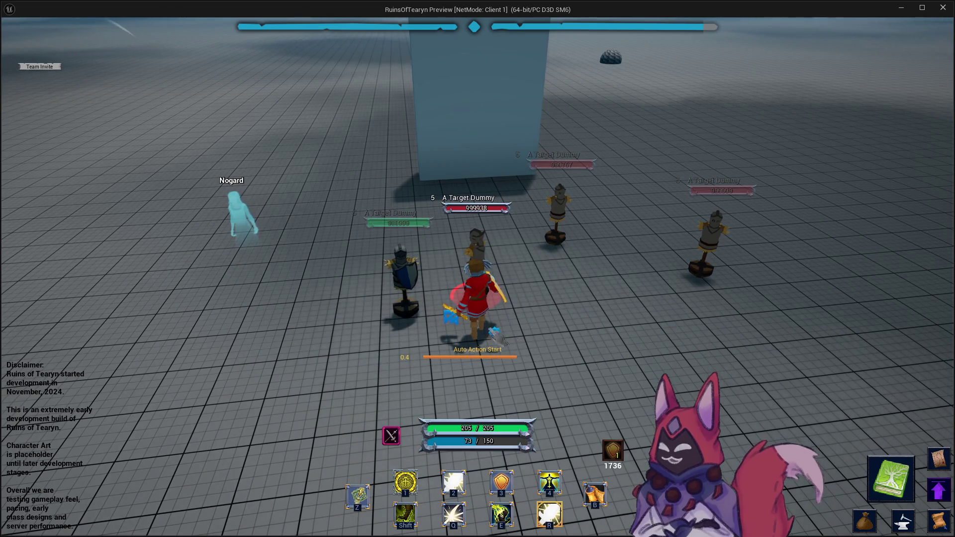
{"action": "key", "text": "1"}
{"action": "key", "text": "4"}
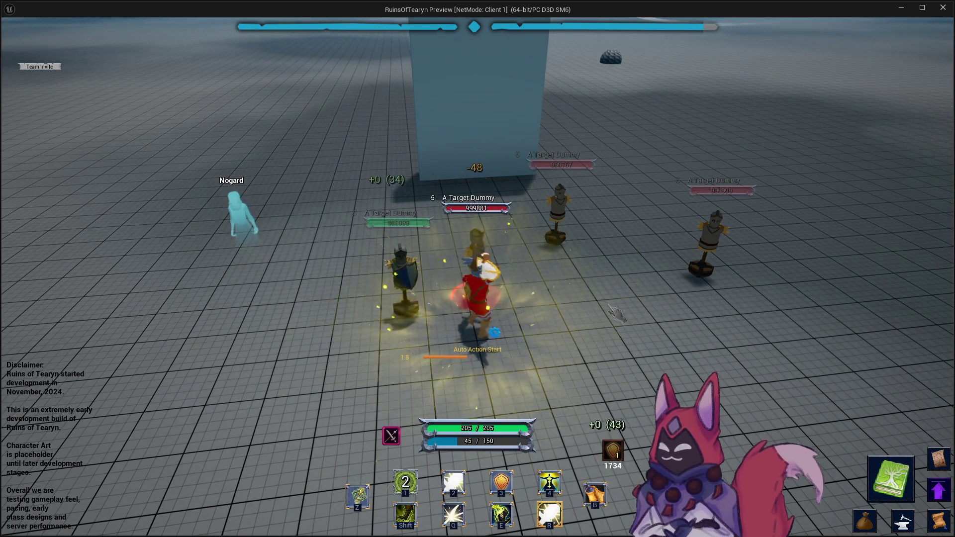
{"action": "left_click_drag", "start_coordinate": [607, 309], "coordinate": [572, 248]}
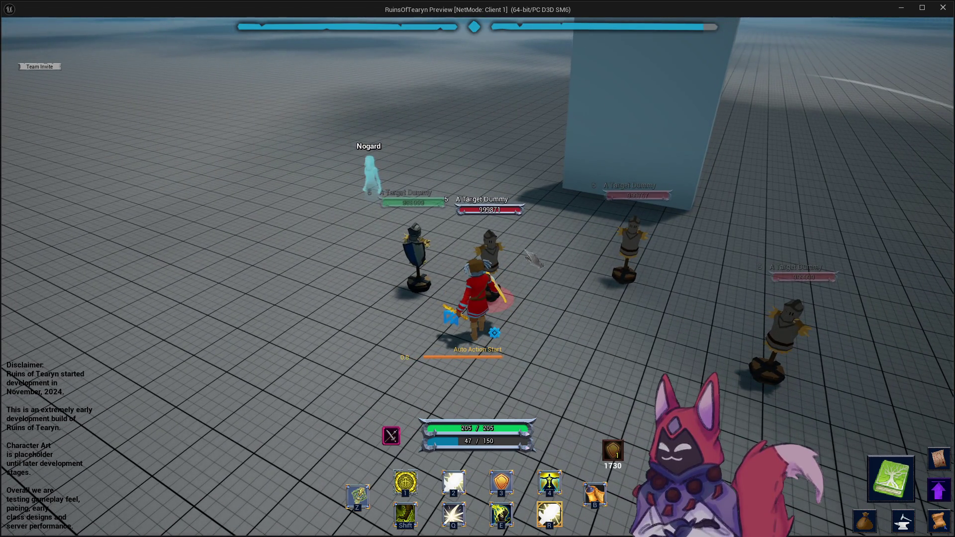
{"action": "mouse_move", "coordinate": [547, 241]}
{"action": "left_mouse_down"}
{"action": "mouse_move", "coordinate": [667, 241]}
{"action": "mouse_move", "coordinate": [615, 241]}
{"action": "left_mouse_up"}
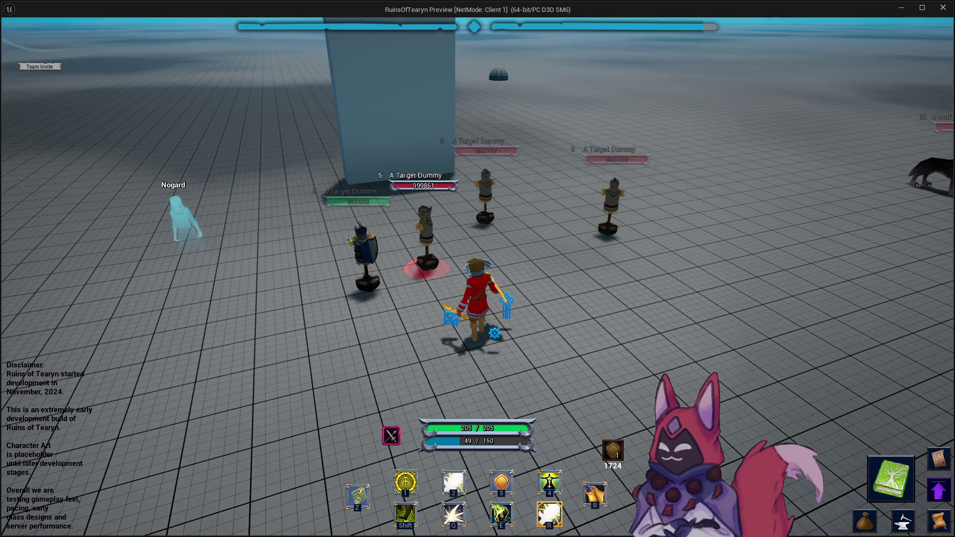
{"action": "key", "text": "w"}
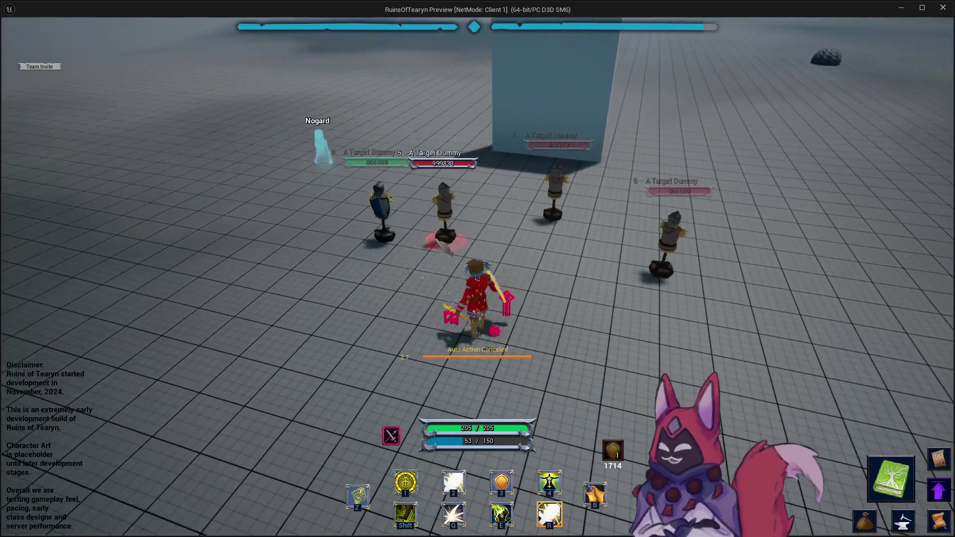
{"action": "left_click", "coordinate": [418, 256]}
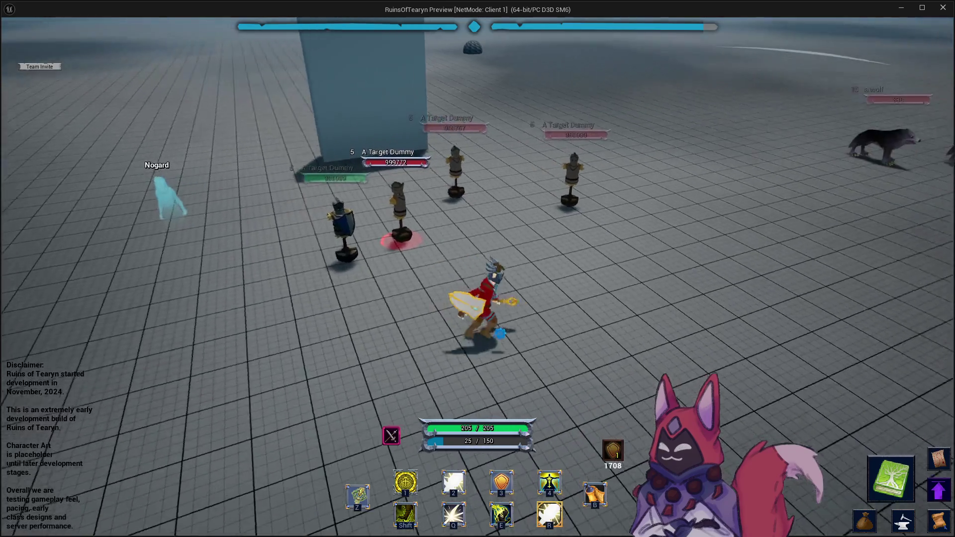
{"action": "key", "text": "alt+Tab"}
{"action": "key", "text": "alt+Tab"}
Mark ability 1 as Done in the Polish Review list and return to the game window.
{"action": "left_click", "coordinate": [444, 392]}
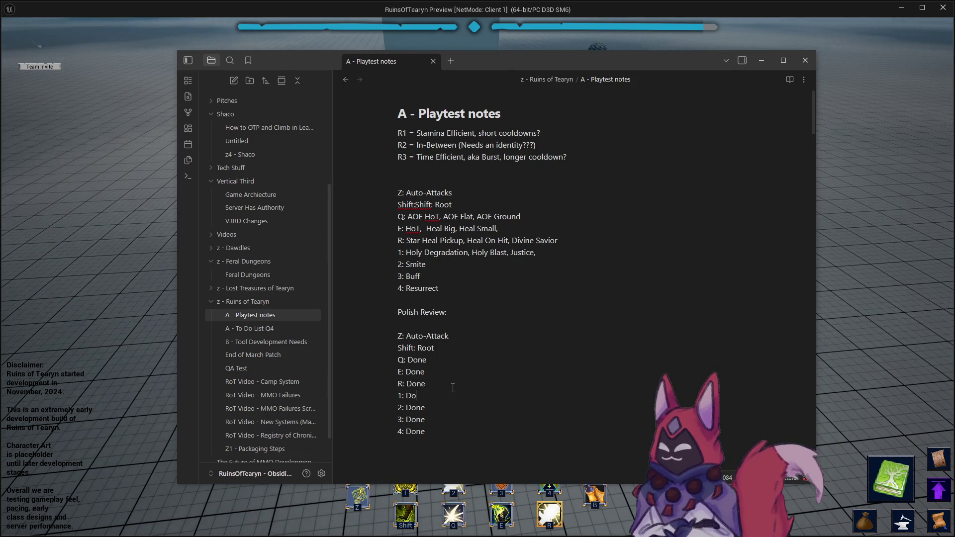
{"action": "key", "text": "alt+Tab"}
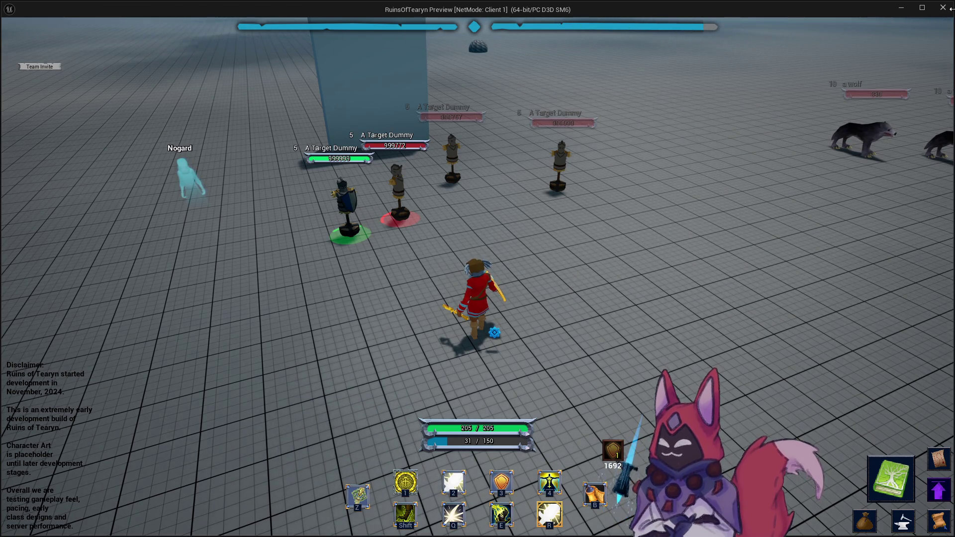
{"action": "left_click_drag", "start_coordinate": [152, 9], "coordinate": [162, 9]}
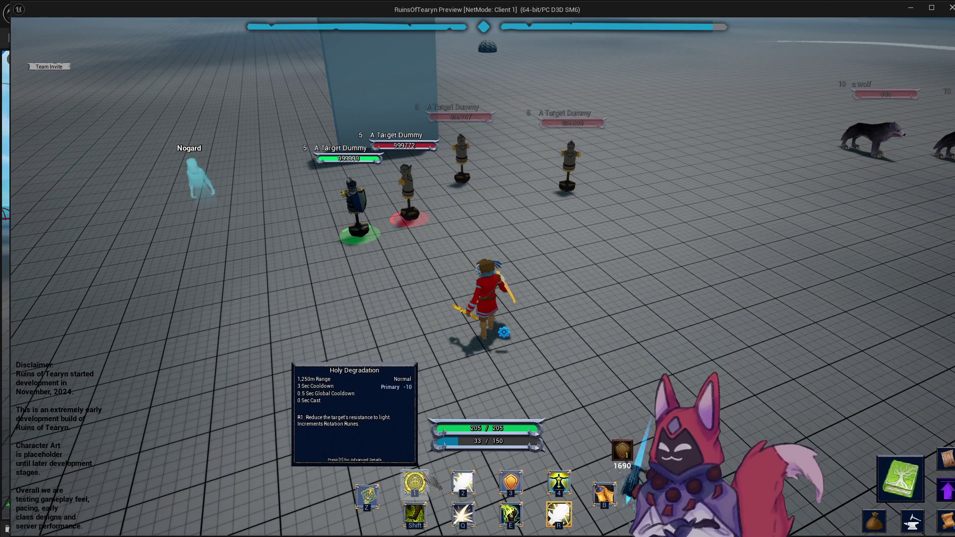
Close the extra asset tabs and open the Holy_Degration data table from the Content Drawer.
{"action": "key", "text": "alt+Tab"}
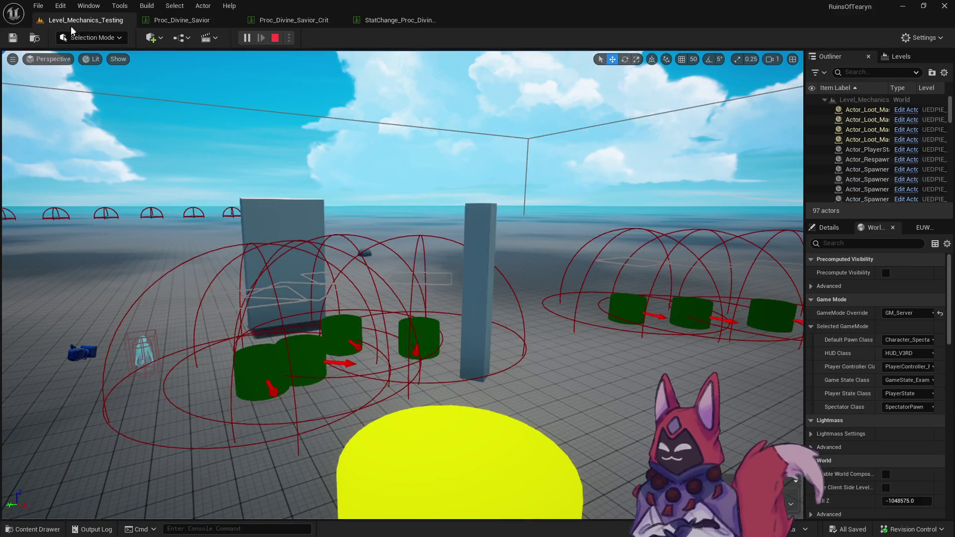
{"action": "key", "text": "ctrl+space"}
{"action": "right_click", "coordinate": [169, 19]}
{"action": "left_click", "coordinate": [246, 61]}
{"action": "left_click", "coordinate": [232, 20]}
{"action": "key", "text": "ctrl+space"}
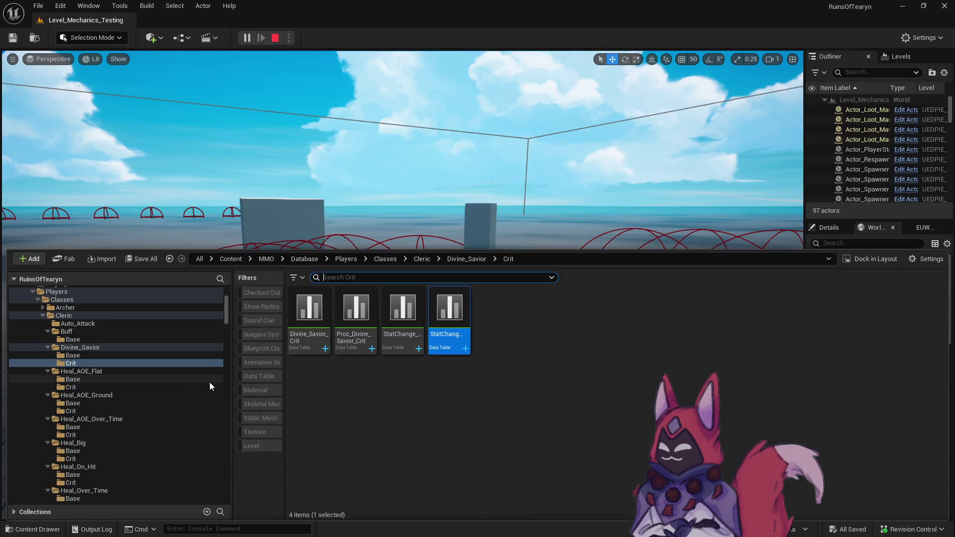
{"action": "scroll", "coordinate": [138, 411], "scroll_direction": "down", "scroll_amount": 2}
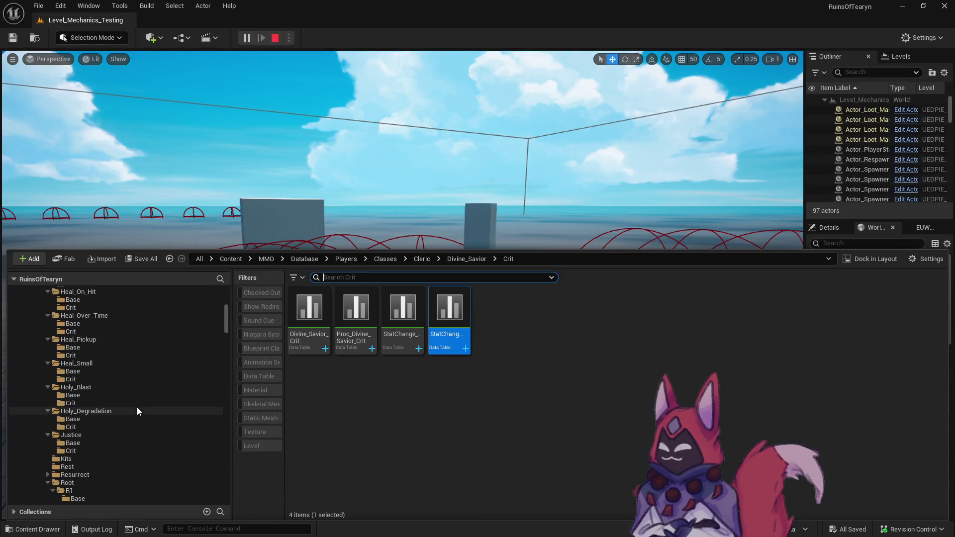
{"action": "left_click", "coordinate": [118, 420]}
{"action": "left_click", "coordinate": [311, 316]}
{"action": "double_click", "coordinate": [311, 316]}
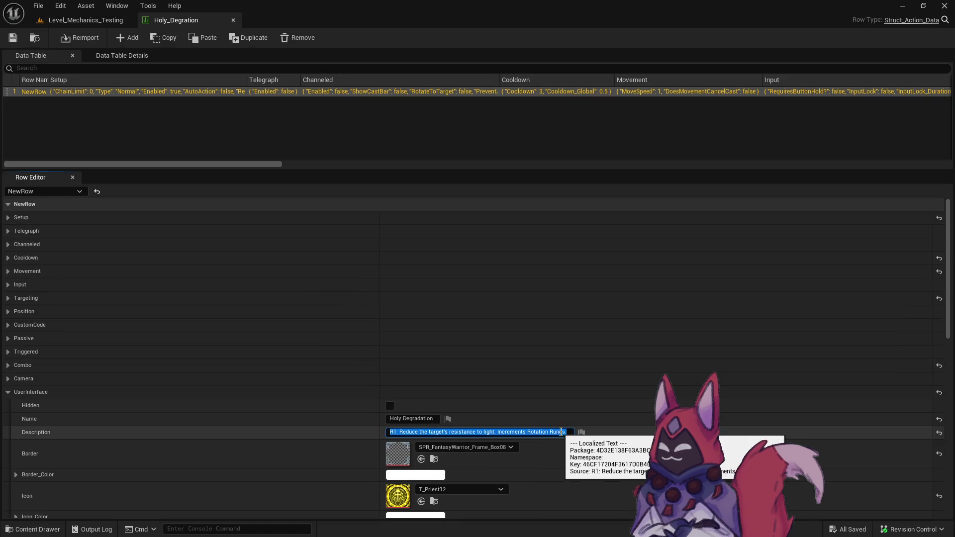
Append placeholder R2 text to the Description and close the running game preview.
{"action": "left_click", "coordinate": [572, 433]}
{"action": "type", "text": "R2 asd"}
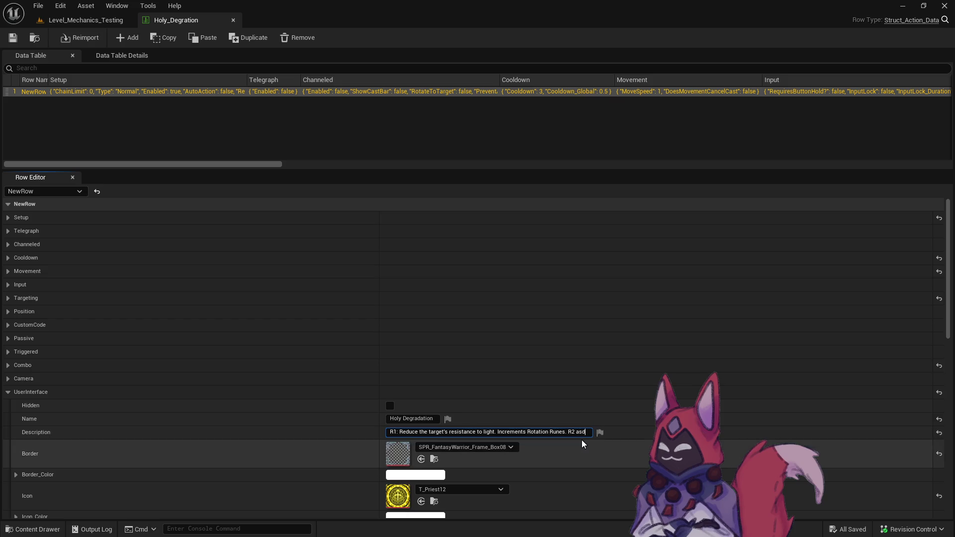
{"action": "type", "text": "asd"}
{"action": "key", "text": "Return"}
{"action": "key", "text": "alt+Tab"}
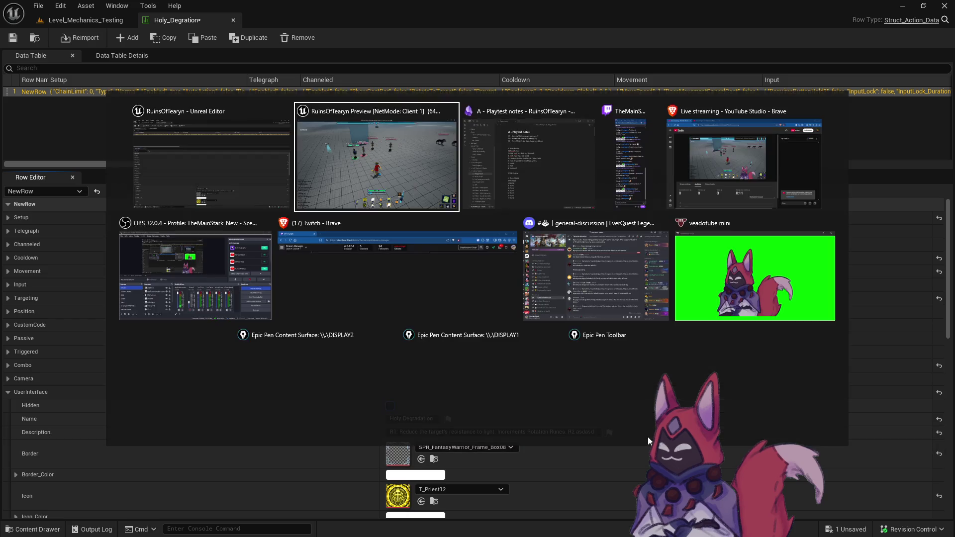
{"action": "mouse_move", "coordinate": [430, 486]}
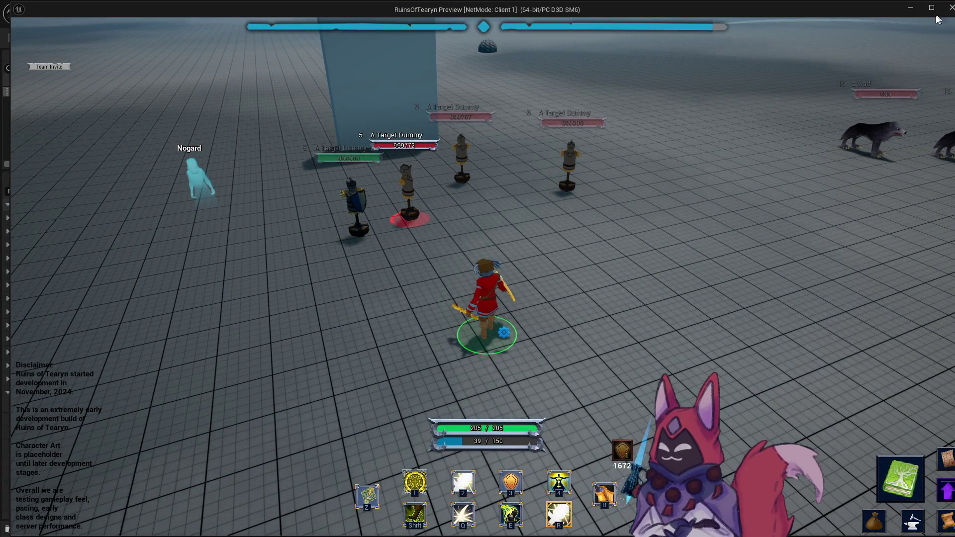
{"action": "left_click", "coordinate": [951, 7]}
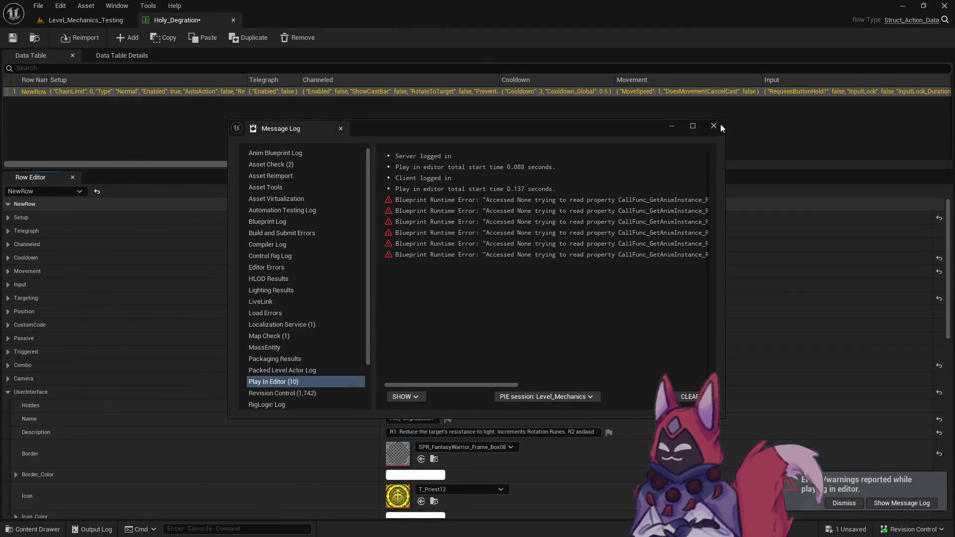
{"action": "left_click", "coordinate": [714, 126]}
Finish the Description with 'R2: Holy Blast. R3: Justice' and return to Level_Mechanics_Testing.
{"action": "left_click", "coordinate": [577, 434]}
{"action": "type", "text": ":"}
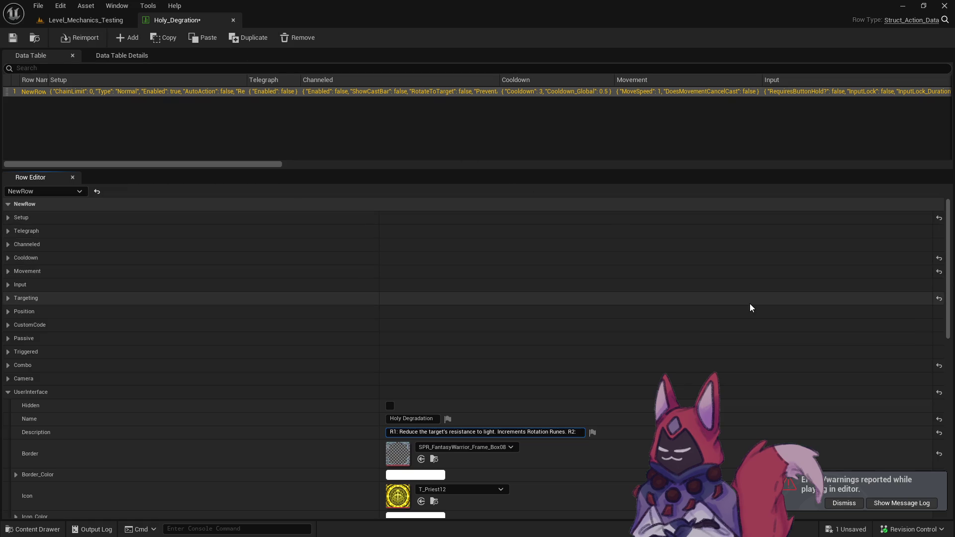
{"action": "type", "text": "Holy Blast. R3: H"}
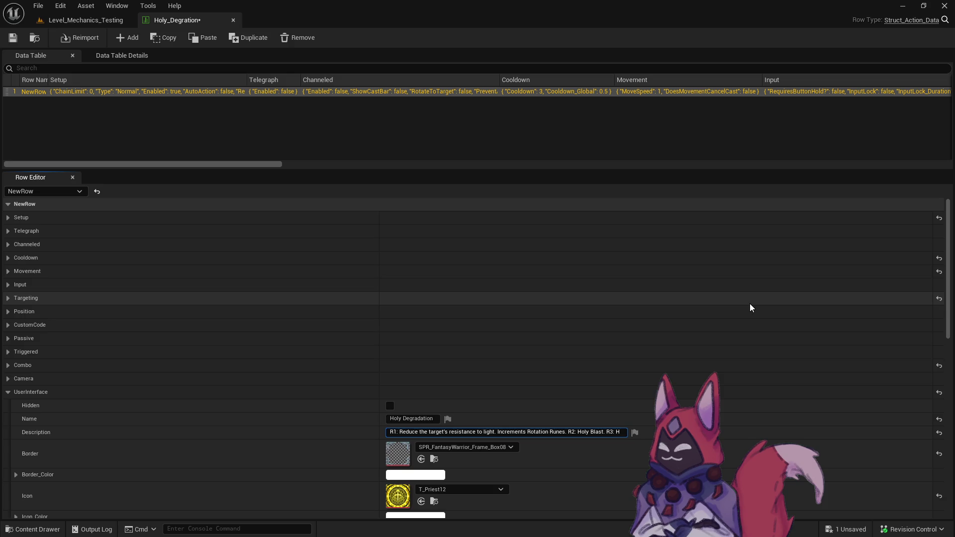
{"action": "type", "text": "Justice"}
{"action": "left_click", "coordinate": [330, 120]}
{"action": "left_click", "coordinate": [79, 19]}
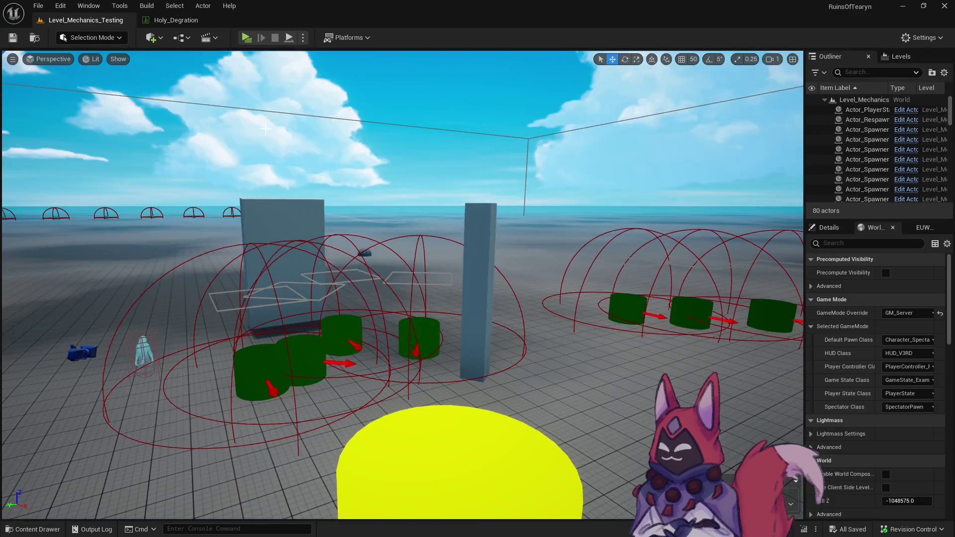
Play the level and check the hotbar slot 1 tooltip for the new R2/R3 text.
{"action": "left_click", "coordinate": [246, 39]}
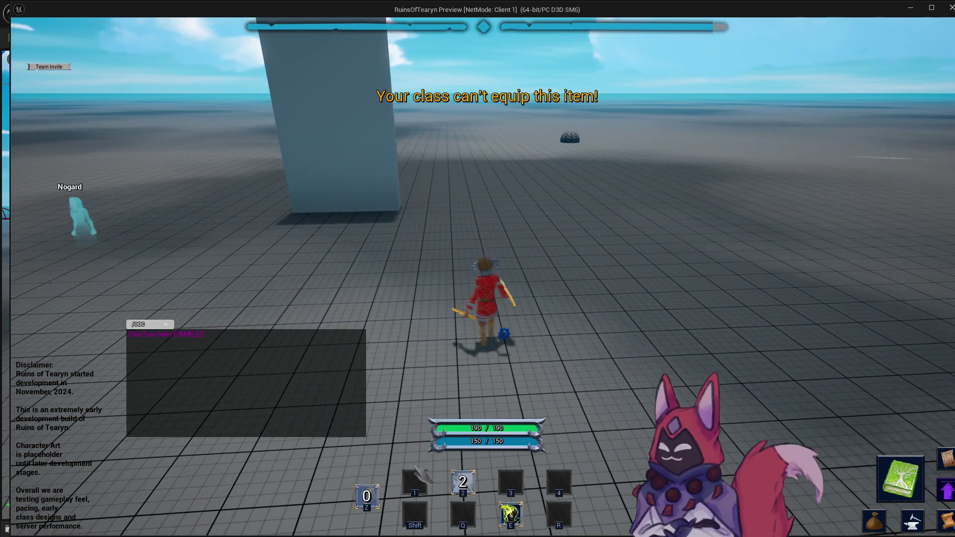
{"action": "mouse_move", "coordinate": [416, 483]}
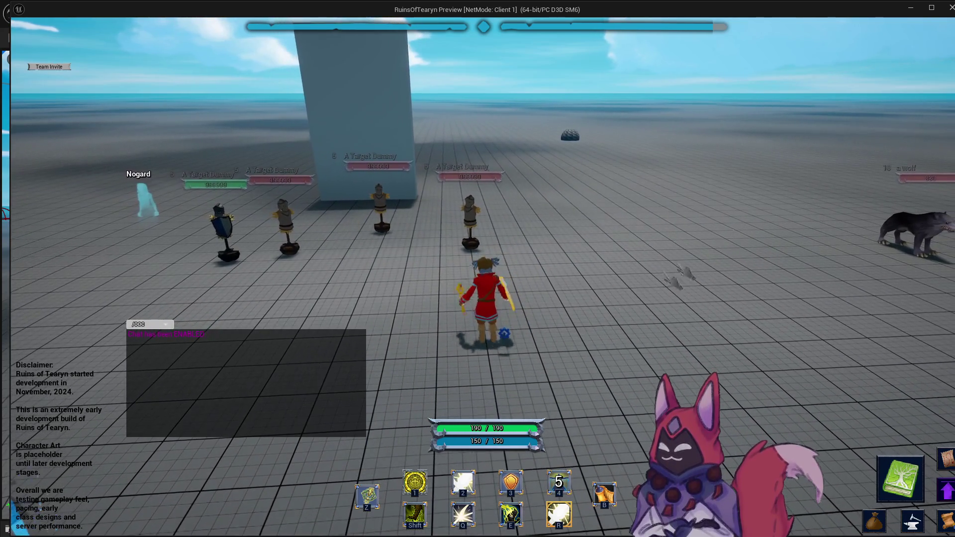
{"action": "key", "text": "Escape"}
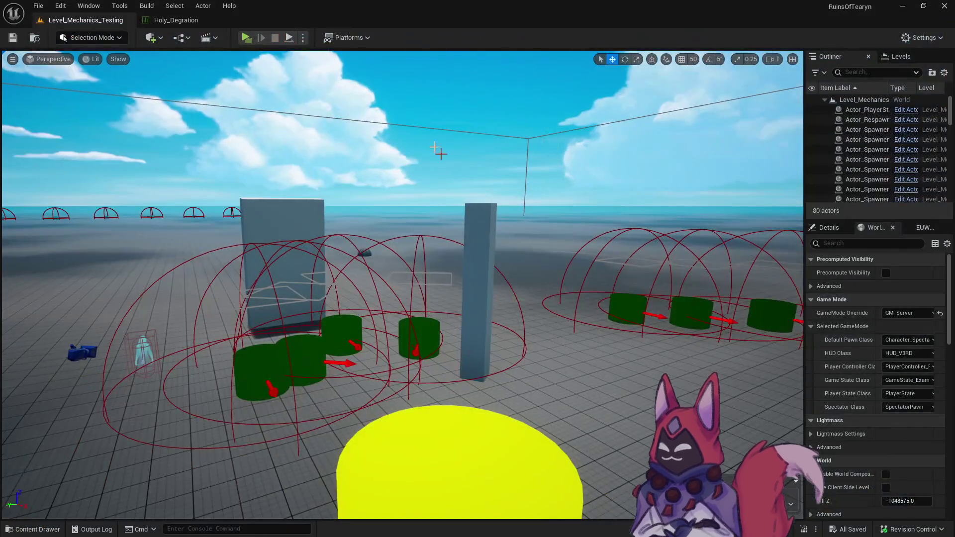
Save the Holy_Degration data table and play the level again to recheck the tooltip.
{"action": "left_click", "coordinate": [175, 20]}
{"action": "left_click", "coordinate": [568, 433]}
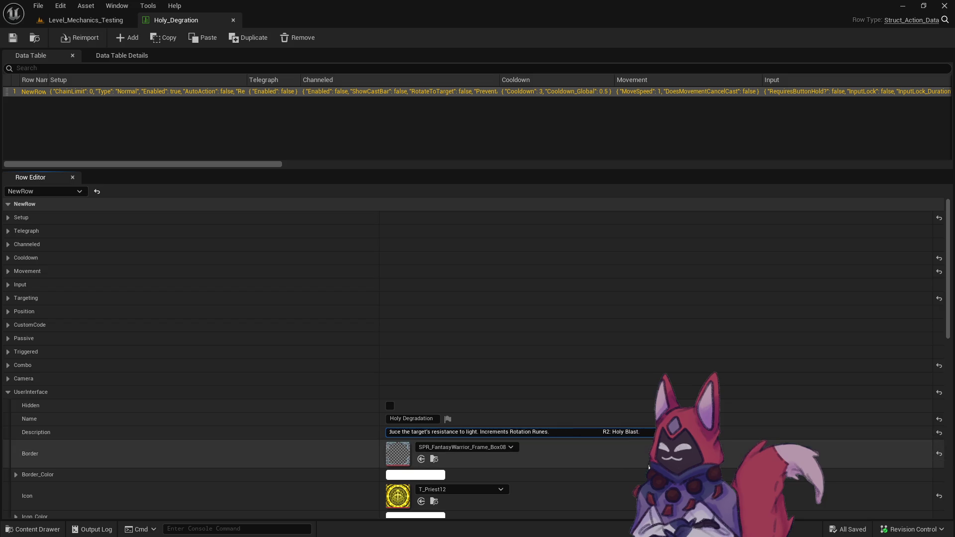
{"action": "left_click", "coordinate": [13, 38]}
{"action": "left_click", "coordinate": [100, 20]}
{"action": "left_click", "coordinate": [248, 40]}
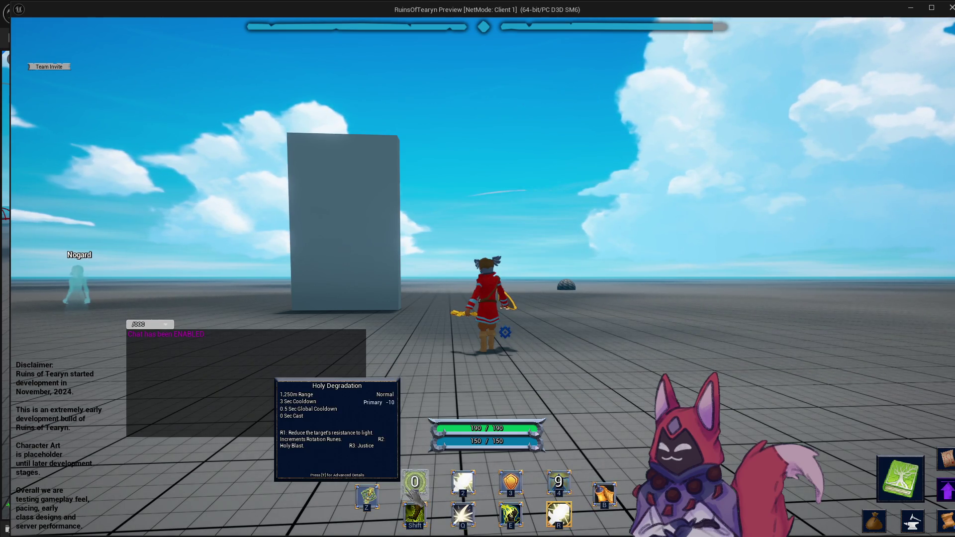
{"action": "left_click", "coordinate": [946, 9]}
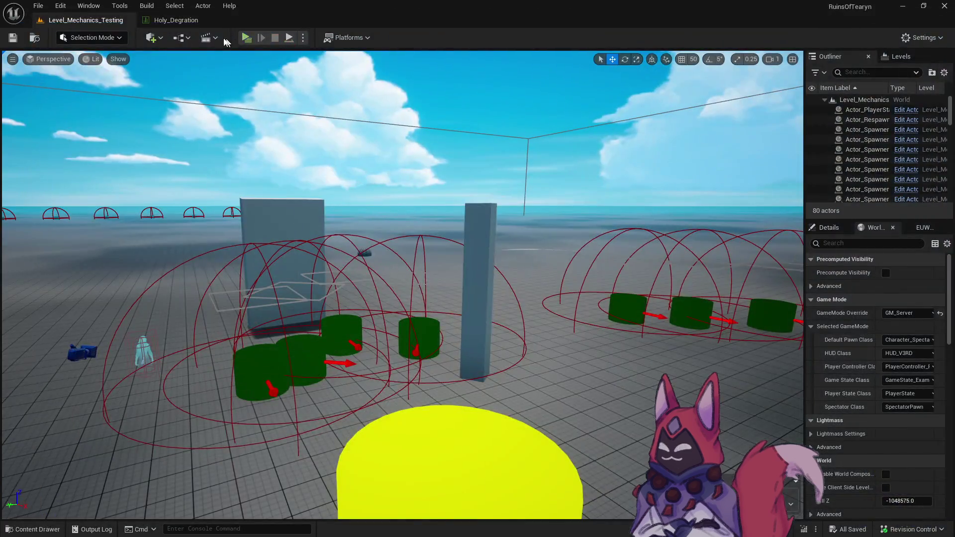
Revisit the Holy_Degration Description, then play the level to check the tooltip spacing.
{"action": "left_click", "coordinate": [175, 19]}
{"action": "left_click", "coordinate": [530, 432]}
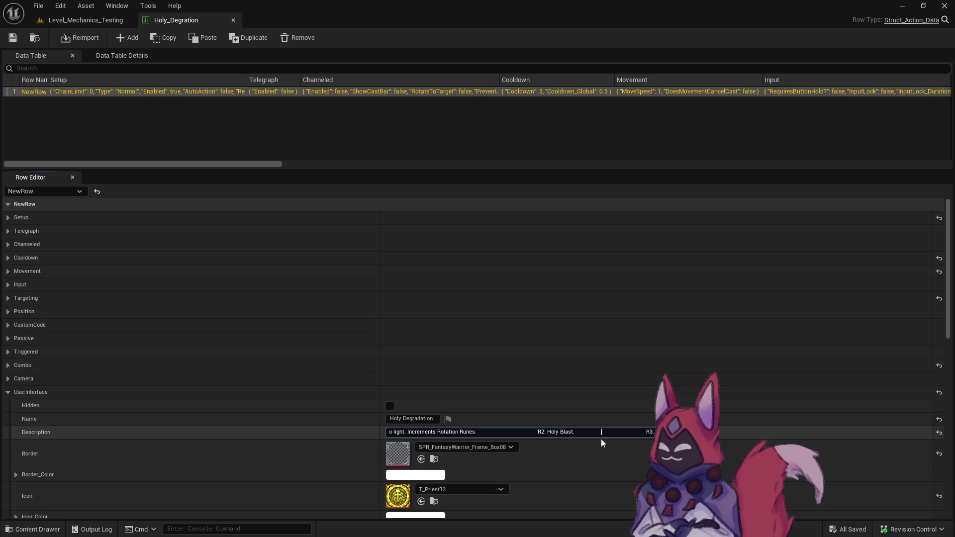
{"action": "left_click", "coordinate": [86, 20]}
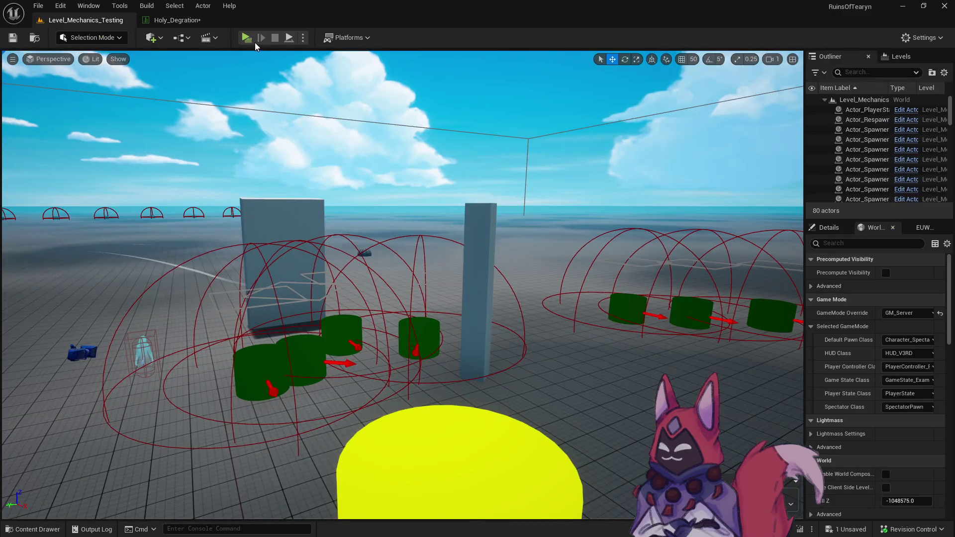
{"action": "left_click", "coordinate": [254, 44]}
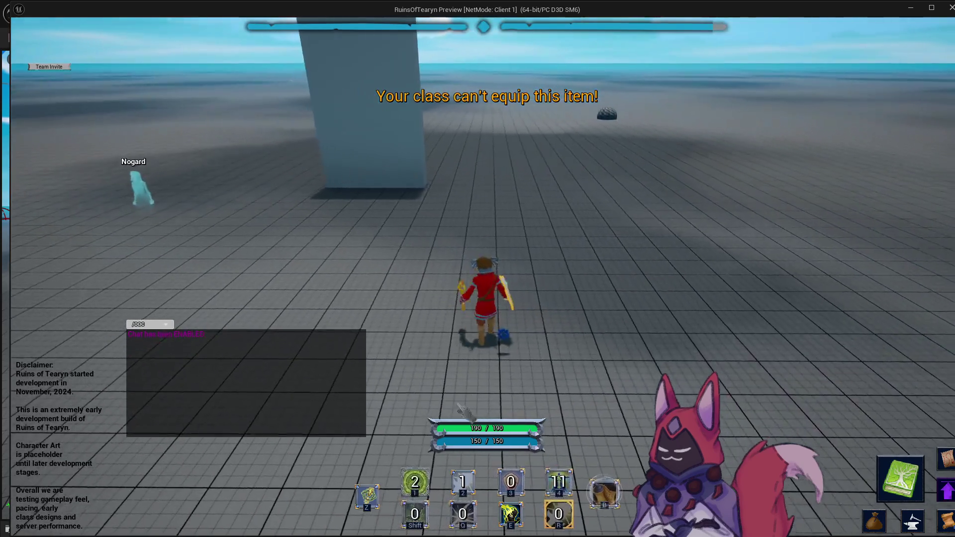
{"action": "mouse_move", "coordinate": [427, 480]}
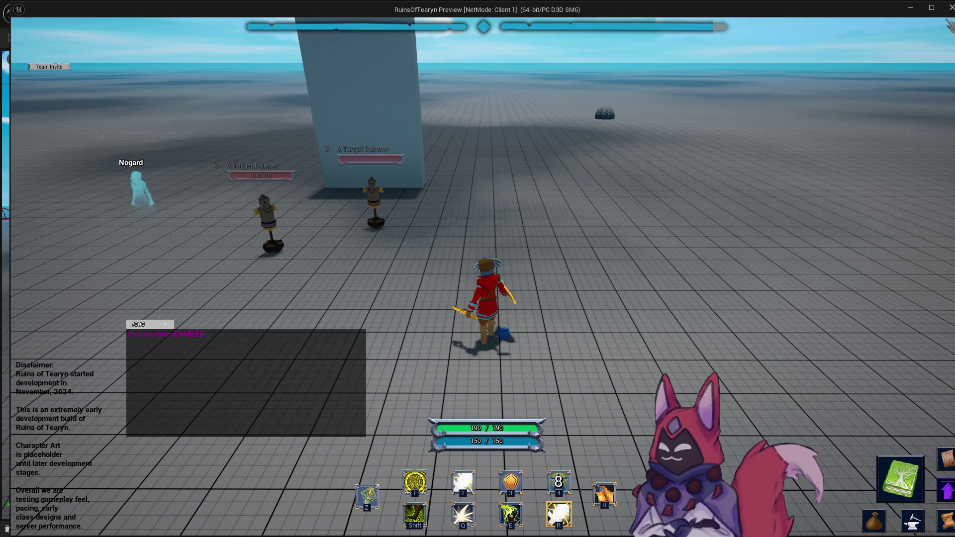
{"action": "key", "text": "Escape"}
Delete the blank gap before R2, close the data table, and start a fresh play session.
{"action": "left_click", "coordinate": [174, 20]}
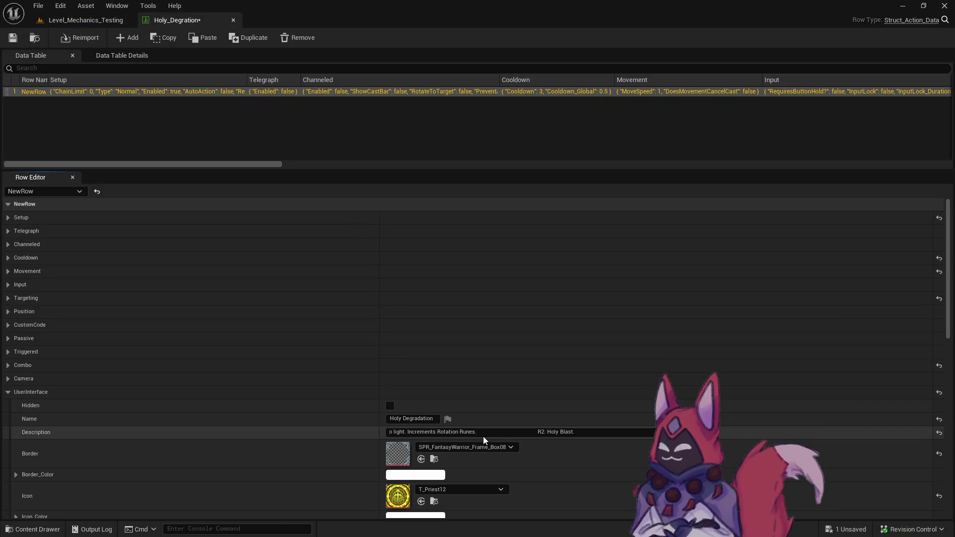
{"action": "left_click_drag", "start_coordinate": [478, 432], "coordinate": [525, 452]}
{"action": "key", "text": "BackSpace"}
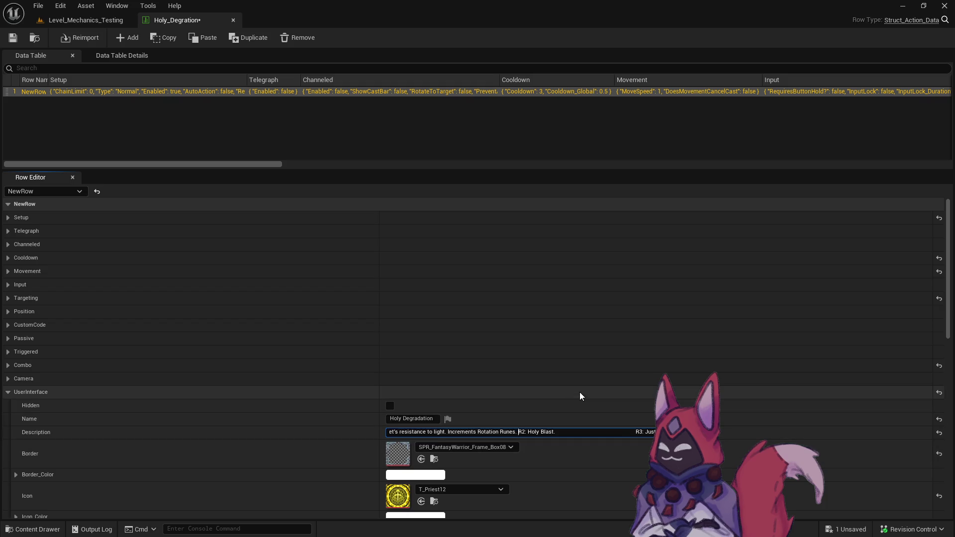
{"action": "left_click", "coordinate": [635, 451]}
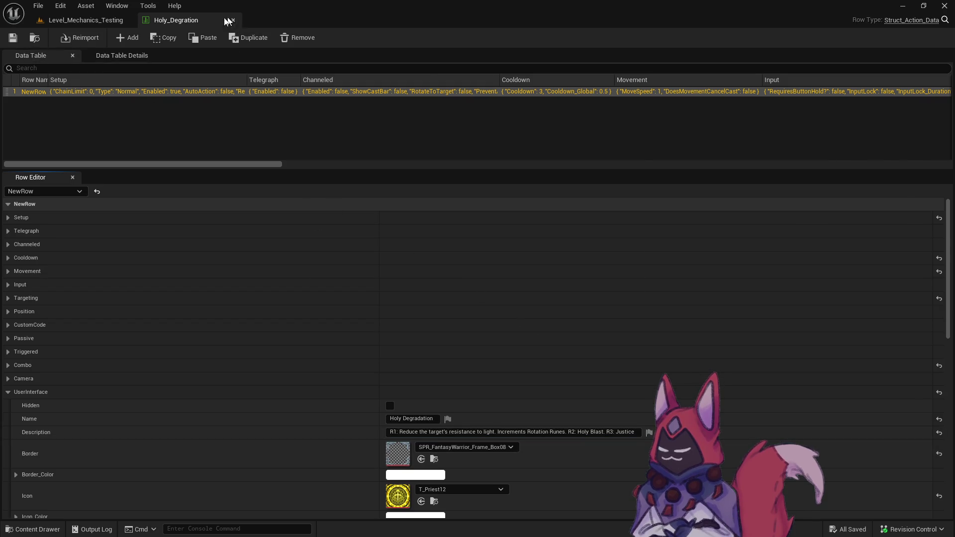
{"action": "left_click", "coordinate": [233, 20]}
{"action": "key", "text": "ctrl+space"}
{"action": "left_click", "coordinate": [247, 37]}
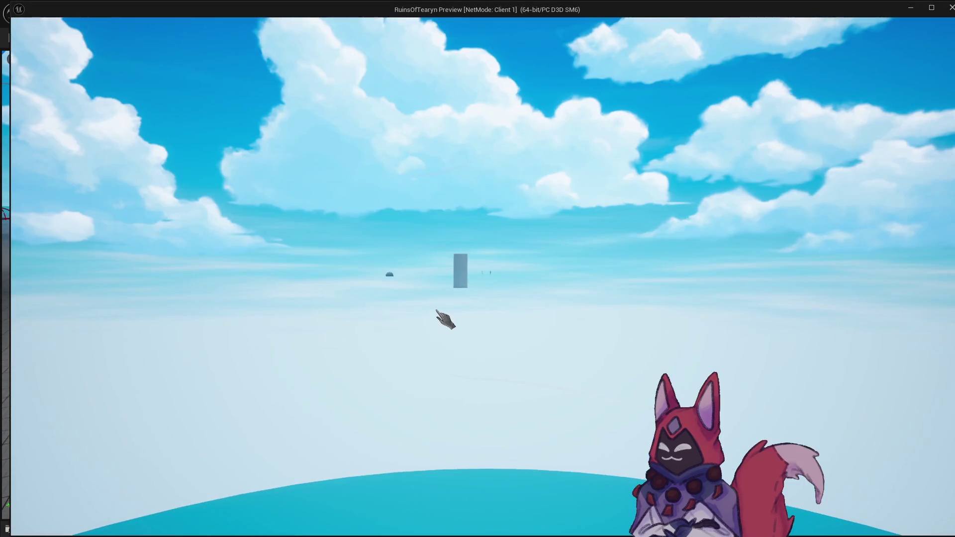
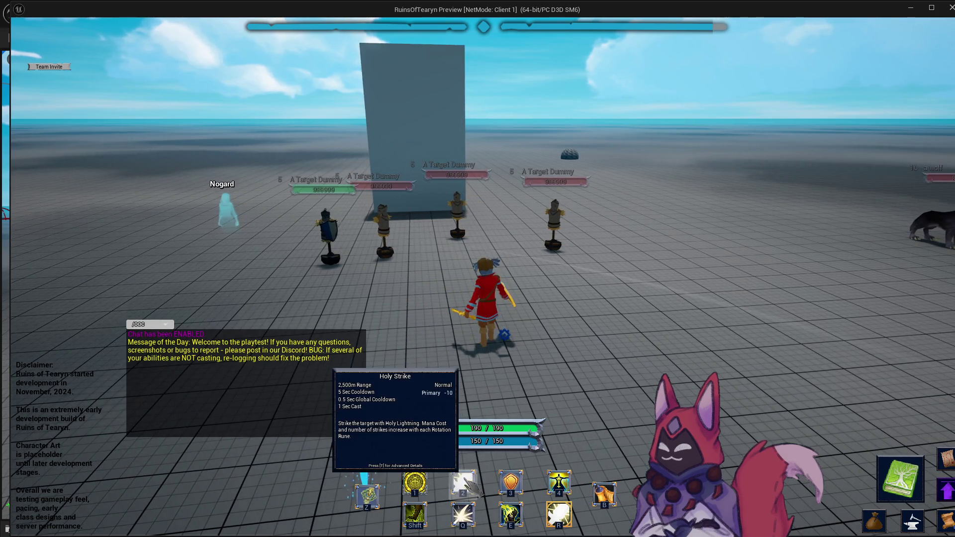
Cast Holy Strike at the target dummies, then quit the game preview from the Game Menu.
{"action": "left_click", "coordinate": [467, 485]}
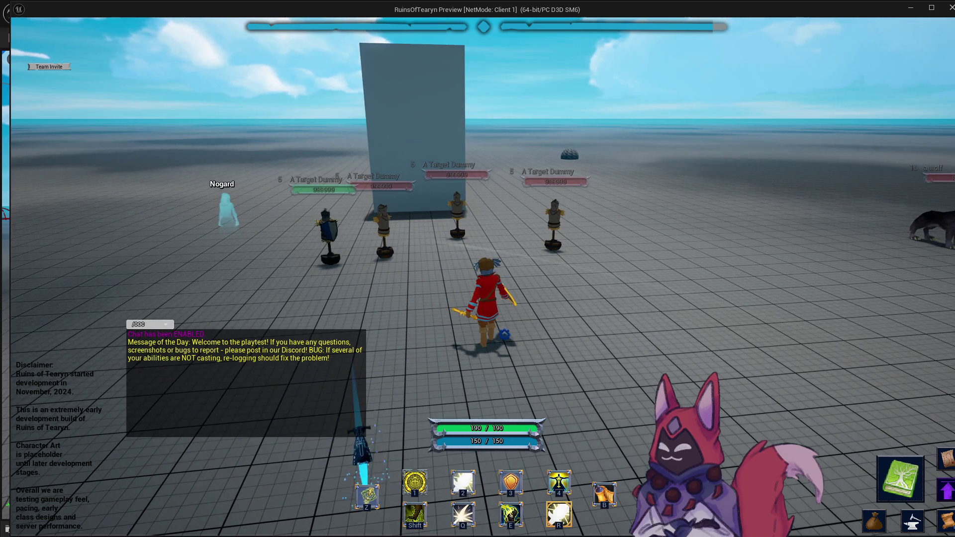
{"action": "key", "text": "Escape"}
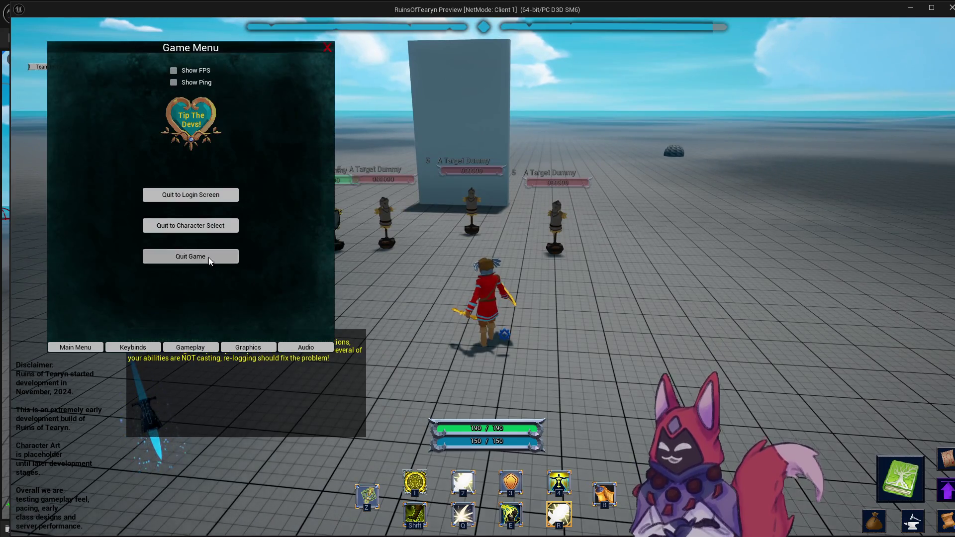
{"action": "left_click", "coordinate": [211, 257]}
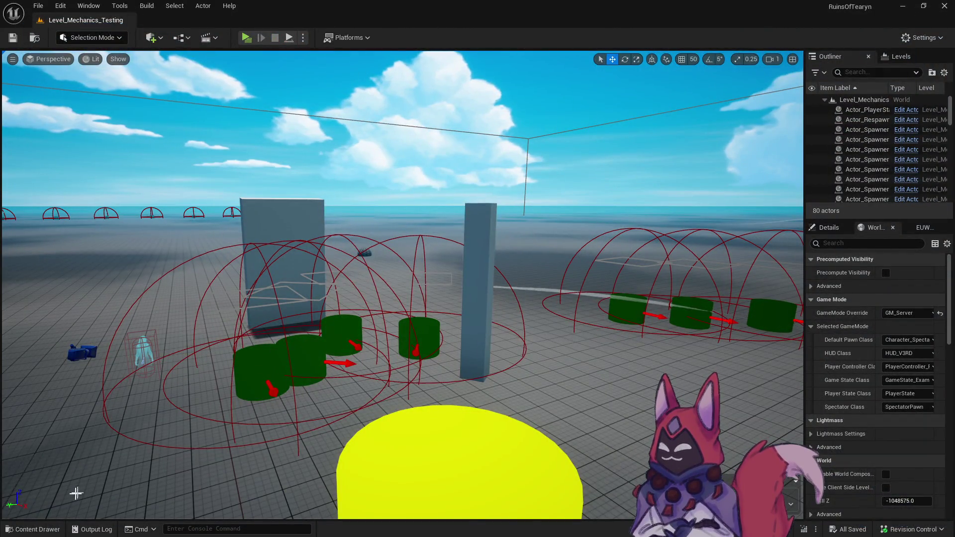
From the Content Drawer's top-level Content folder, start Revision Control's Submit Content.
{"action": "key", "text": "ctrl+space"}
{"action": "left_click_drag", "start_coordinate": [226, 317], "coordinate": [224, 284]}
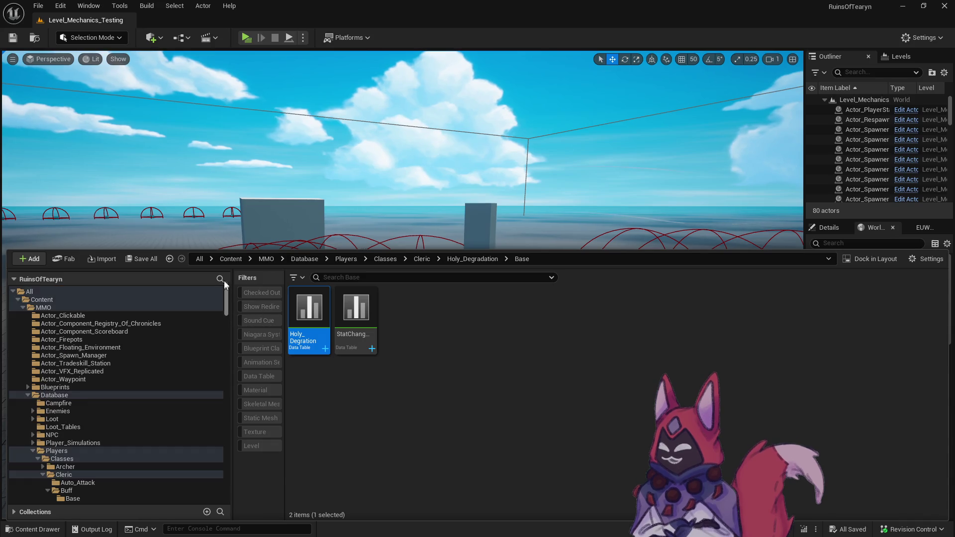
{"action": "left_click", "coordinate": [139, 197]}
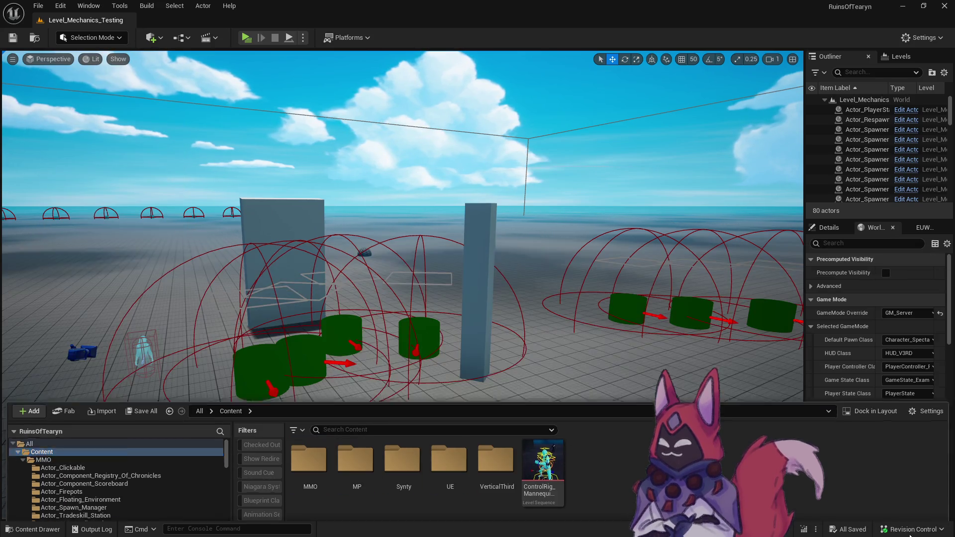
{"action": "left_click", "coordinate": [912, 529]}
{"action": "left_click", "coordinate": [890, 482]}
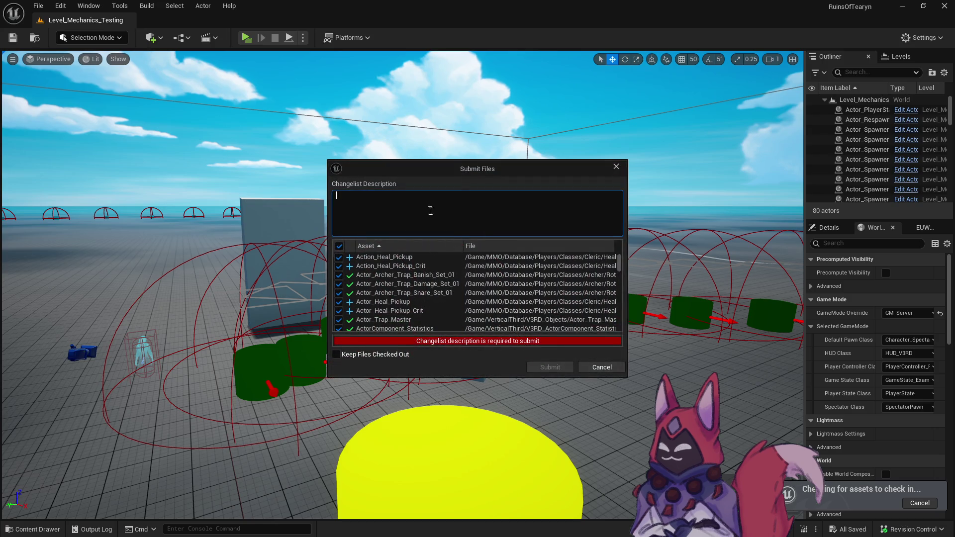
Enter description 'sadasdad', enlarge the Submit Files window, sort by File, and uncheck every file.
{"action": "type", "text": "sadasdad"}
{"action": "scroll", "coordinate": [621, 281], "scroll_direction": "down", "scroll_amount": 10}
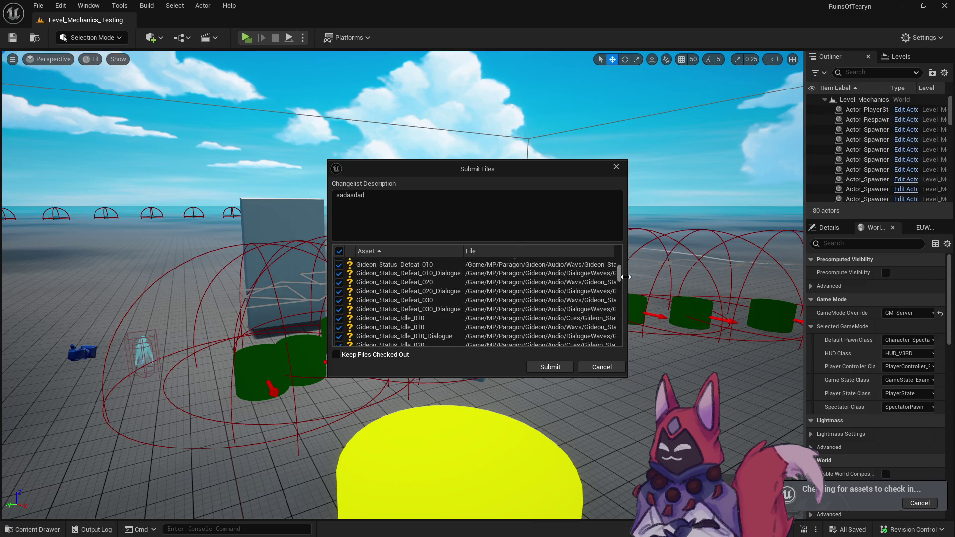
{"action": "left_click_drag", "start_coordinate": [566, 161], "coordinate": [567, 1]}
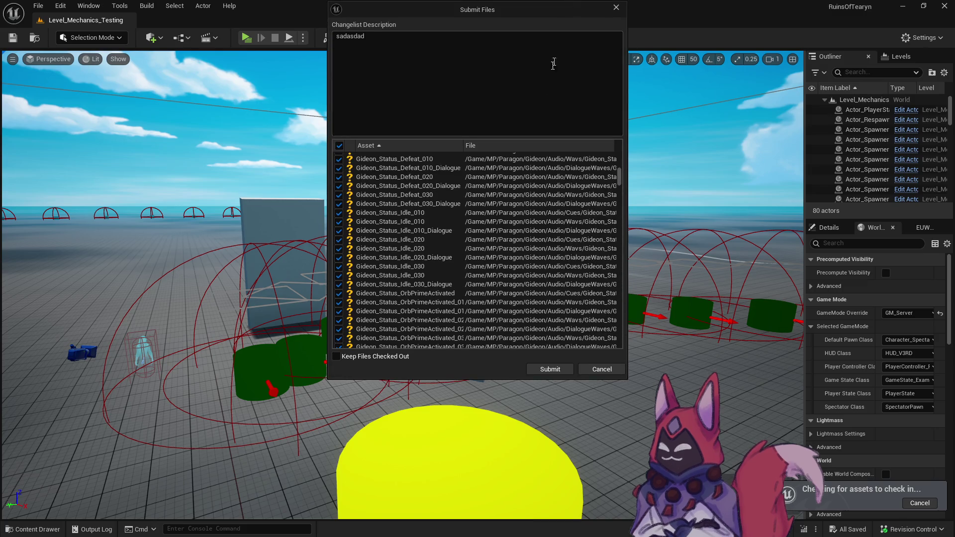
{"action": "left_click", "coordinate": [581, 145]}
{"action": "left_click", "coordinate": [577, 144]}
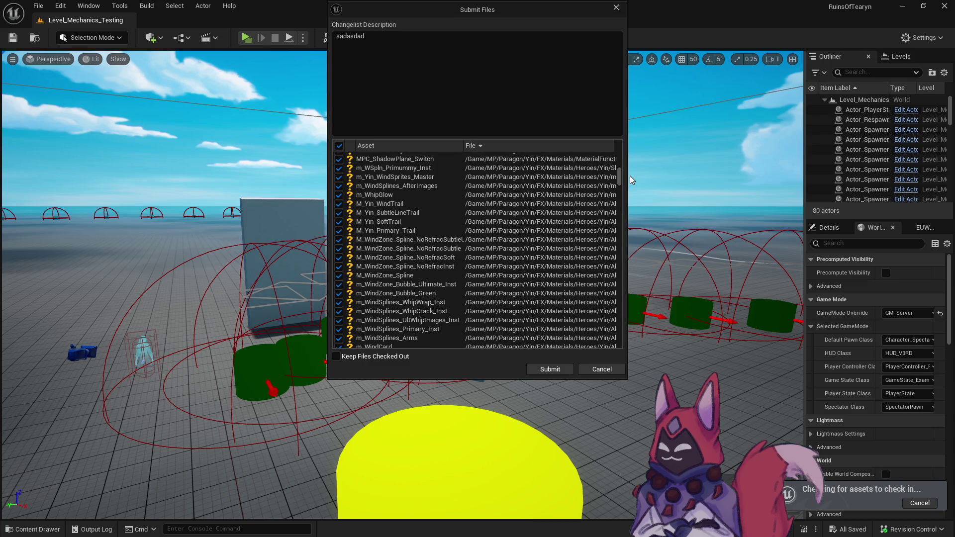
{"action": "left_click", "coordinate": [339, 146]}
{"action": "mouse_move", "coordinate": [620, 176]}
{"action": "left_mouse_down"}
{"action": "mouse_move", "coordinate": [619, 159]}
{"action": "mouse_move", "coordinate": [630, 358]}
{"action": "left_mouse_up"}
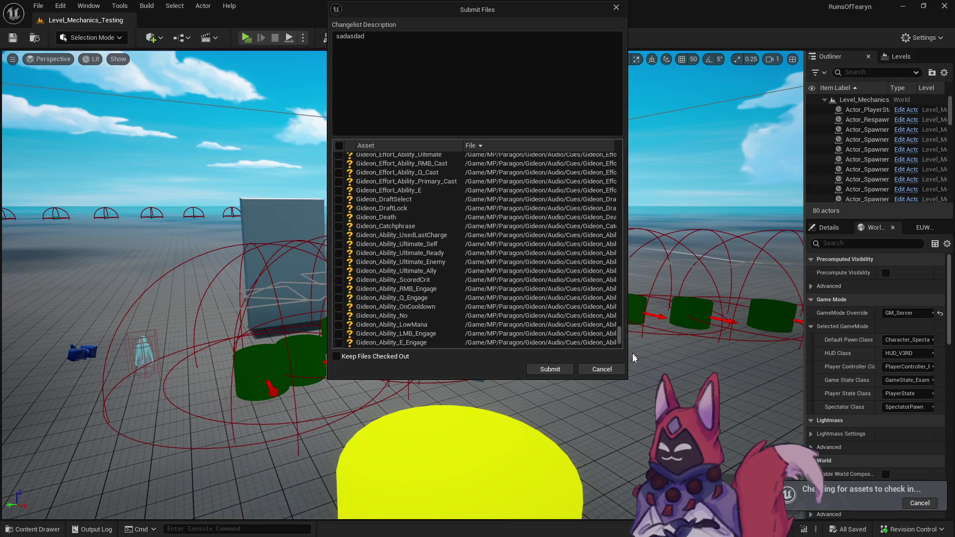
{"action": "left_click_drag", "start_coordinate": [623, 379], "coordinate": [622, 485]}
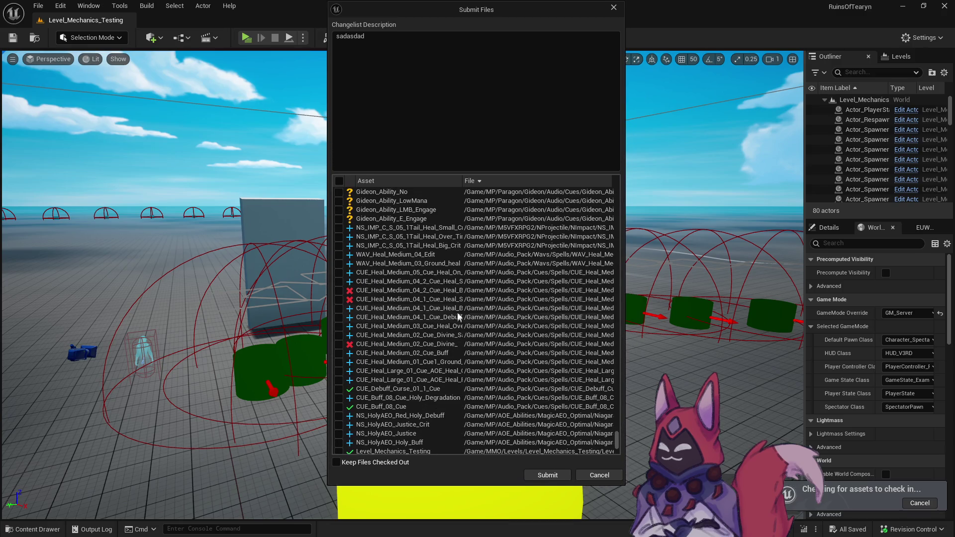
Tick some tail and ground heal files, then check and uncheck all files to reset the list.
{"action": "left_click", "coordinate": [340, 240]}
{"action": "left_click", "coordinate": [340, 245]}
{"action": "left_click", "coordinate": [339, 263]}
{"action": "left_click", "coordinate": [377, 228]}
{"action": "left_click", "coordinate": [389, 273]}
{"action": "left_click", "coordinate": [393, 415], "text": "shift"}
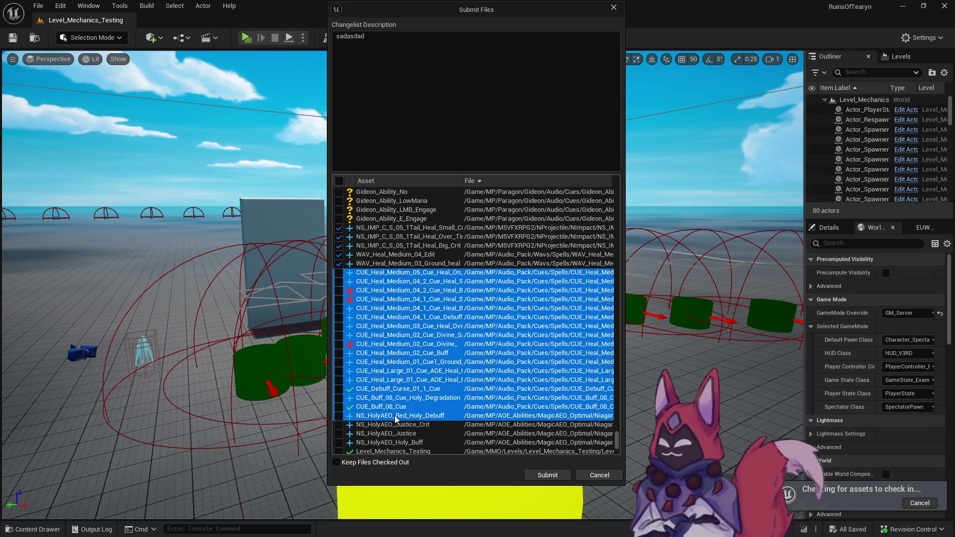
{"action": "left_click", "coordinate": [340, 181]}
{"action": "left_click", "coordinate": [340, 181]}
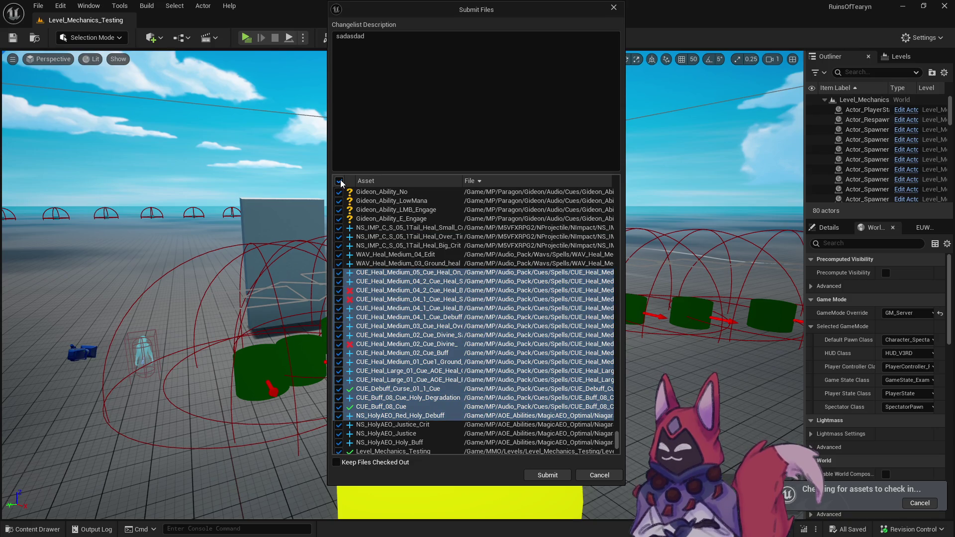
Check the medium heal 05, 04_2 and 04_1 cues, tail heal effects, WAV_Heal_Medium_04_Edit and ground heal audio.
{"action": "left_click", "coordinate": [339, 273]}
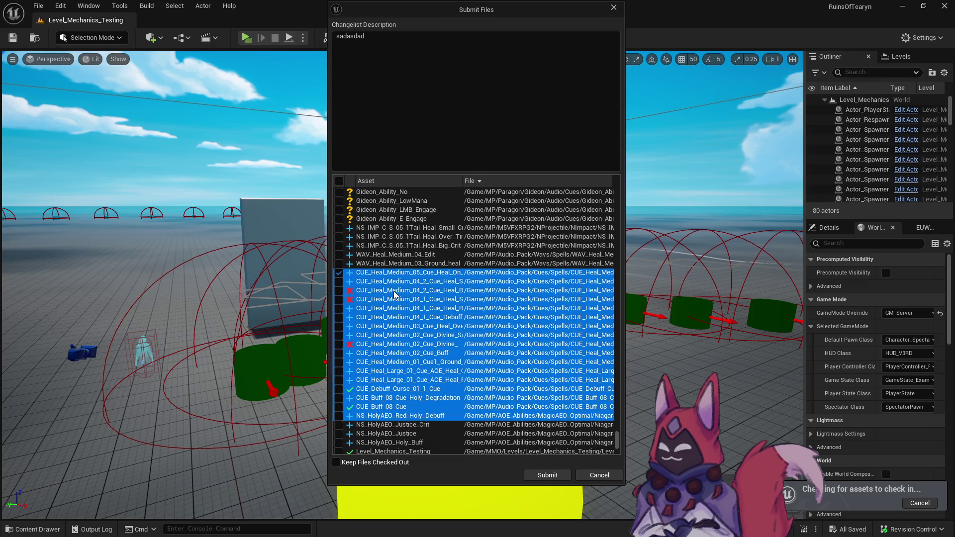
{"action": "left_click", "coordinate": [338, 282]}
{"action": "left_click", "coordinate": [339, 309]}
{"action": "left_click", "coordinate": [339, 228]}
{"action": "left_click", "coordinate": [338, 236]}
{"action": "left_click", "coordinate": [339, 245]}
{"action": "left_click", "coordinate": [338, 255]}
{"action": "left_click", "coordinate": [339, 264]}
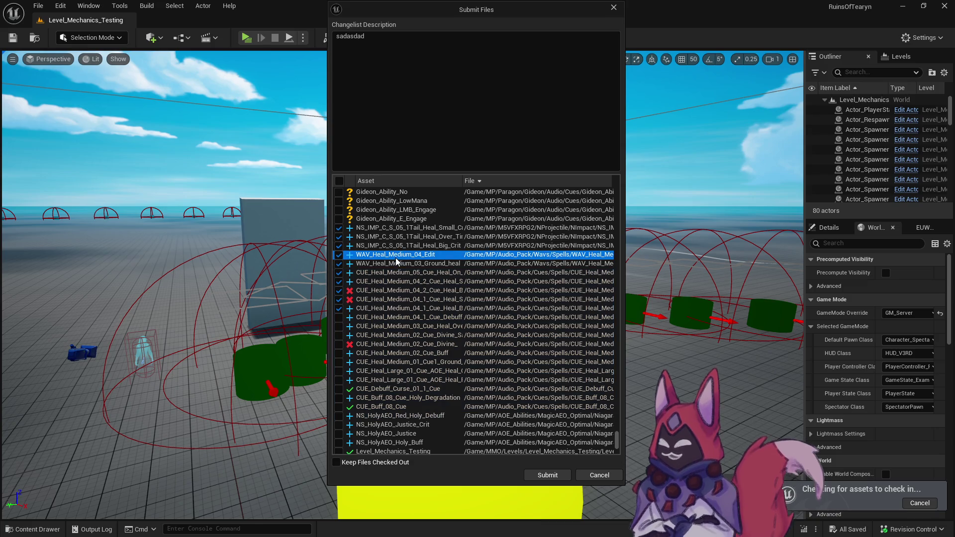
Check the remaining medium, divine, large heal, curse, Holy Degradation, CUE_Buff_08_Cue and HolyAEO assets.
{"action": "left_click", "coordinate": [339, 317]}
{"action": "left_click", "coordinate": [338, 326]}
{"action": "left_click", "coordinate": [339, 344]}
{"action": "left_click", "coordinate": [338, 336]}
{"action": "left_click", "coordinate": [339, 371]}
{"action": "left_click", "coordinate": [339, 379]}
{"action": "left_click", "coordinate": [339, 389]}
{"action": "left_click", "coordinate": [339, 398]}
{"action": "left_click", "coordinate": [339, 407]}
{"action": "left_click", "coordinate": [339, 416]}
{"action": "left_click", "coordinate": [339, 425]}
{"action": "left_click", "coordinate": [339, 433]}
Check NS_HolyAEO_Holy_Buff, Level_Mechanics_Testing, the root timer and the 40-to-20-second root duration assets.
{"action": "scroll", "coordinate": [345, 398], "scroll_direction": "down", "scroll_amount": 5}
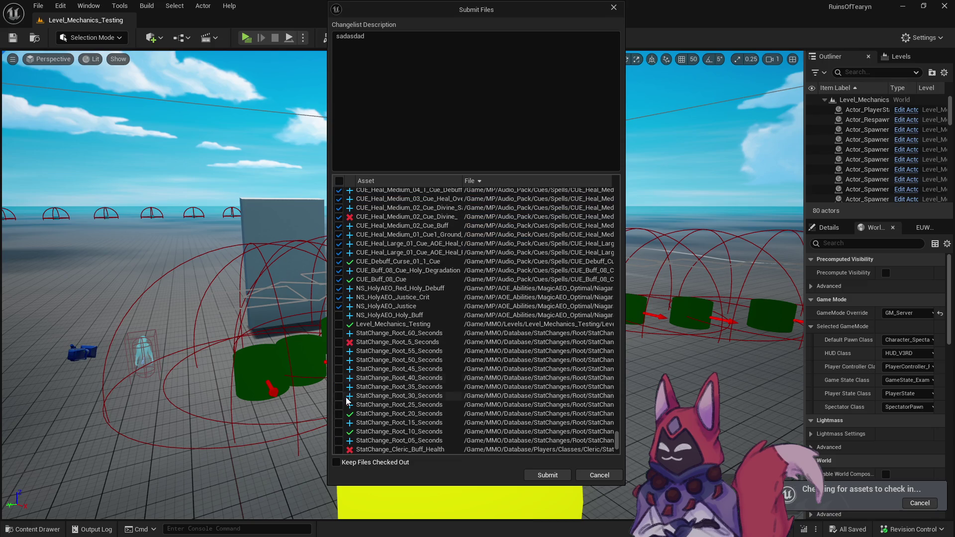
{"action": "left_click", "coordinate": [338, 315]}
{"action": "left_click", "coordinate": [339, 324]}
{"action": "left_click", "coordinate": [338, 333]}
{"action": "left_click", "coordinate": [338, 342]}
{"action": "left_click", "coordinate": [339, 351]}
{"action": "left_click", "coordinate": [339, 360]}
{"action": "left_click", "coordinate": [339, 369]}
{"action": "left_click", "coordinate": [338, 378]}
{"action": "left_click", "coordinate": [339, 386]}
{"action": "left_click", "coordinate": [339, 396]}
{"action": "left_click", "coordinate": [338, 405]}
{"action": "left_click", "coordinate": [339, 414]}
Check the 15, 10 and 5 second root assets, Cleric buff, auto attack and Smite R3 crit assets.
{"action": "scroll", "coordinate": [354, 381], "scroll_direction": "down", "scroll_amount": 5}
{"action": "left_click", "coordinate": [339, 264]}
{"action": "left_click", "coordinate": [339, 273]}
{"action": "left_click", "coordinate": [339, 282]}
{"action": "left_click", "coordinate": [339, 291]}
{"action": "left_click", "coordinate": [338, 300]}
{"action": "left_click", "coordinate": [338, 317]}
{"action": "left_click", "coordinate": [338, 308]}
{"action": "left_click", "coordinate": [338, 326]}
{"action": "left_click", "coordinate": [338, 335]}
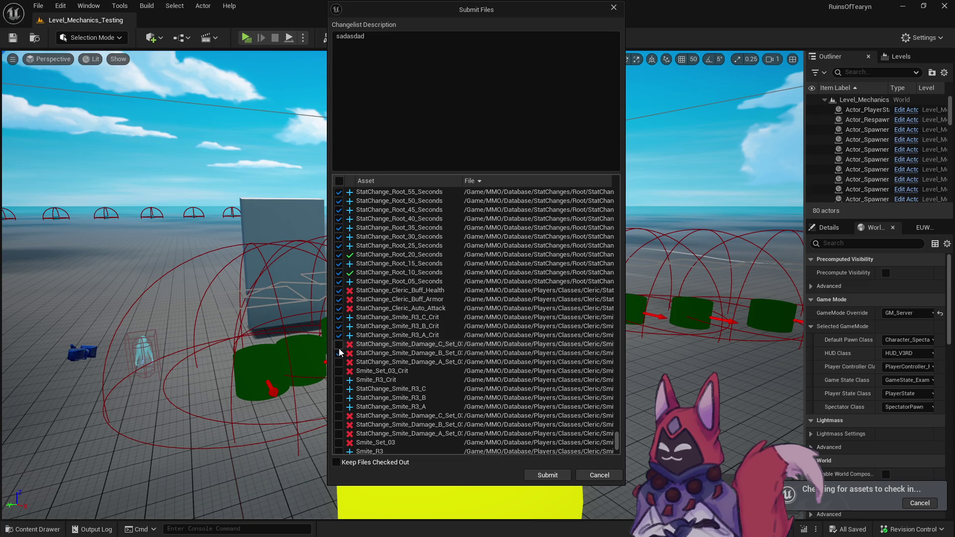
Check the Smite rank 3 assets, StatChange_Smite_R3_A, the Smite damage set and Smite_R3.
{"action": "left_click", "coordinate": [339, 362]}
{"action": "left_click", "coordinate": [339, 371]}
{"action": "left_click", "coordinate": [338, 380]}
{"action": "left_click", "coordinate": [339, 388]}
{"action": "left_click", "coordinate": [339, 398]}
{"action": "left_click", "coordinate": [339, 407]}
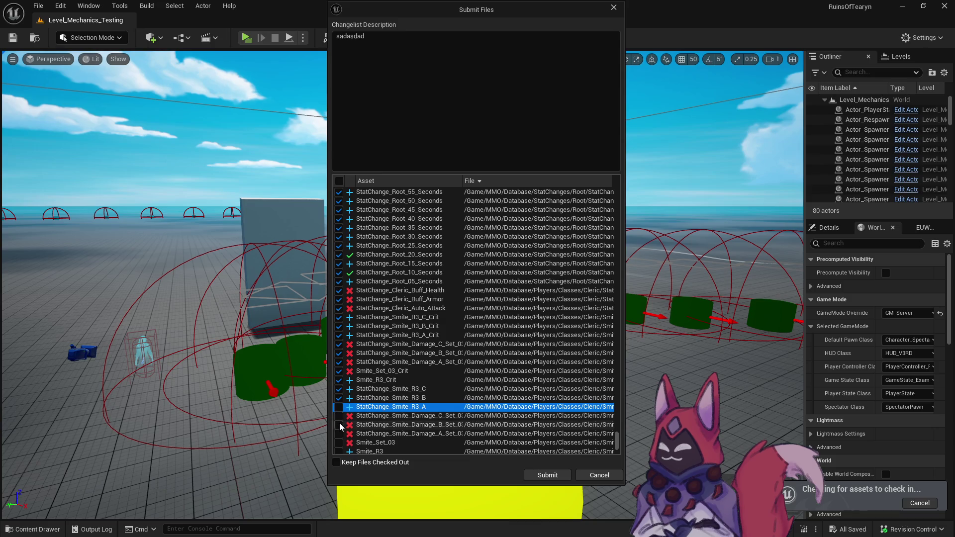
{"action": "left_click", "coordinate": [339, 416]}
{"action": "left_click", "coordinate": [339, 434]}
{"action": "scroll", "coordinate": [344, 435], "scroll_direction": "down", "scroll_amount": 3}
{"action": "left_click", "coordinate": [338, 379]}
{"action": "left_click", "coordinate": [339, 388]}
Check the Smite rank 2 crit, rank 2 and R1 crit assets.
{"action": "left_click", "coordinate": [339, 397]}
{"action": "left_click", "coordinate": [338, 406]}
{"action": "left_click", "coordinate": [339, 423]}
{"action": "scroll", "coordinate": [339, 428], "scroll_direction": "down", "scroll_amount": 10}
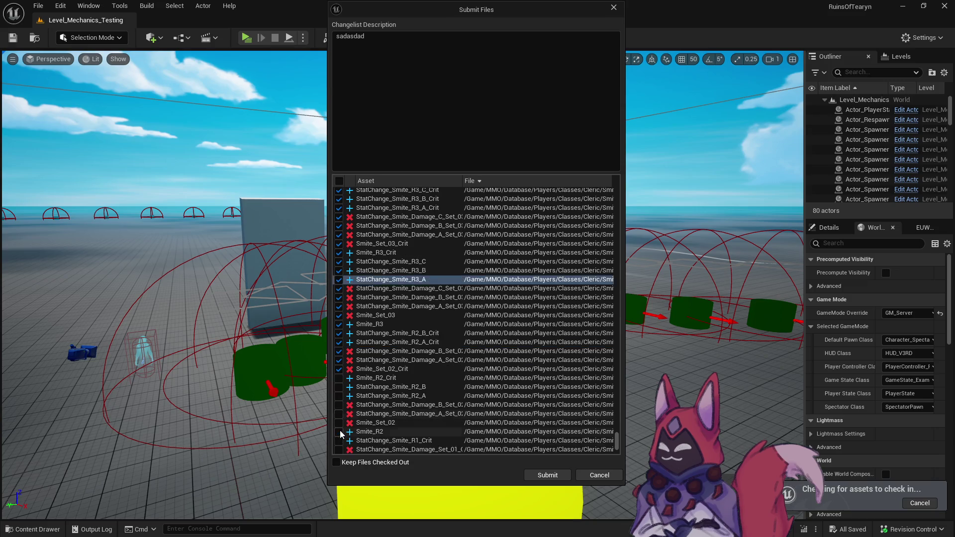
{"action": "scroll", "coordinate": [345, 348], "scroll_direction": "up", "scroll_amount": 2}
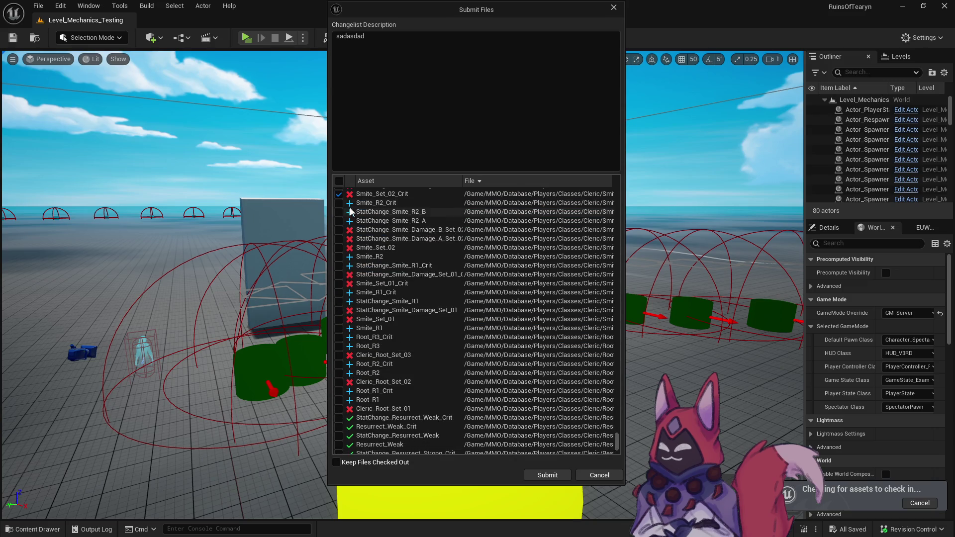
{"action": "left_click", "coordinate": [339, 220]}
{"action": "left_click", "coordinate": [339, 230]}
{"action": "left_click", "coordinate": [339, 238]}
{"action": "left_click", "coordinate": [339, 247]}
{"action": "left_click", "coordinate": [338, 256]}
{"action": "left_click", "coordinate": [339, 265]}
Check the Smite set 01 damage assets, Smite_R1, Smite_Set_01 and the rank 3 Root assets.
{"action": "left_click", "coordinate": [339, 274]}
{"action": "left_click", "coordinate": [339, 283]}
{"action": "left_click", "coordinate": [339, 292]}
{"action": "left_click", "coordinate": [339, 301]}
{"action": "left_click", "coordinate": [339, 310]}
{"action": "left_click", "coordinate": [338, 328]}
{"action": "left_click", "coordinate": [338, 318]}
{"action": "left_click", "coordinate": [338, 337]}
{"action": "left_click", "coordinate": [338, 346]}
{"action": "left_click", "coordinate": [339, 354]}
{"action": "left_click", "coordinate": [338, 363]}
Check the Root rank 2 and 1 assets and Resurrect Weak to Strong rows, then open revision options.
{"action": "left_click", "coordinate": [339, 373]}
{"action": "left_click", "coordinate": [339, 381]}
{"action": "left_click", "coordinate": [338, 391]}
{"action": "left_click", "coordinate": [339, 399]}
{"action": "left_click", "coordinate": [339, 408]}
{"action": "left_click", "coordinate": [338, 417]}
{"action": "left_click", "coordinate": [339, 426]}
{"action": "scroll", "coordinate": [348, 427], "scroll_direction": "down", "scroll_amount": 6}
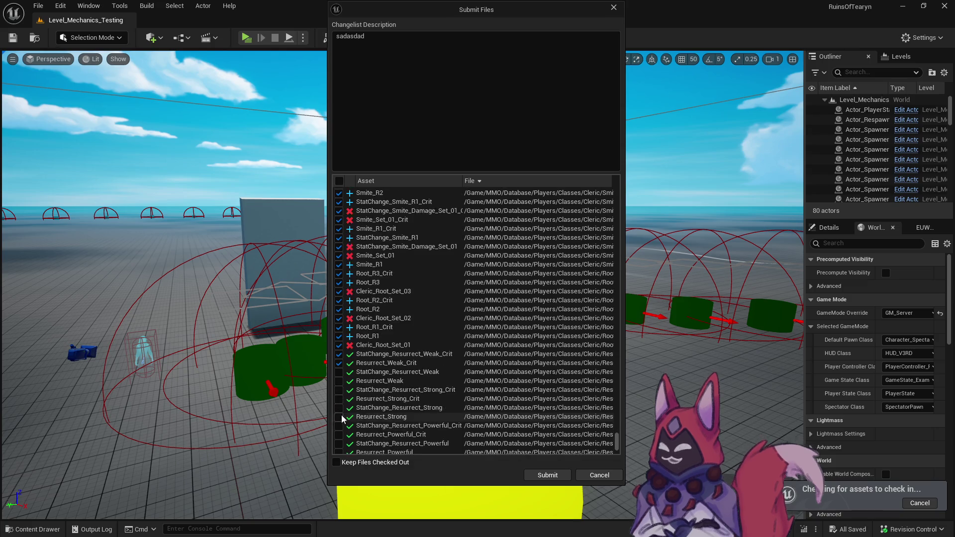
{"action": "left_click", "coordinate": [393, 276]}
{"action": "left_click", "coordinate": [394, 321], "text": "shift"}
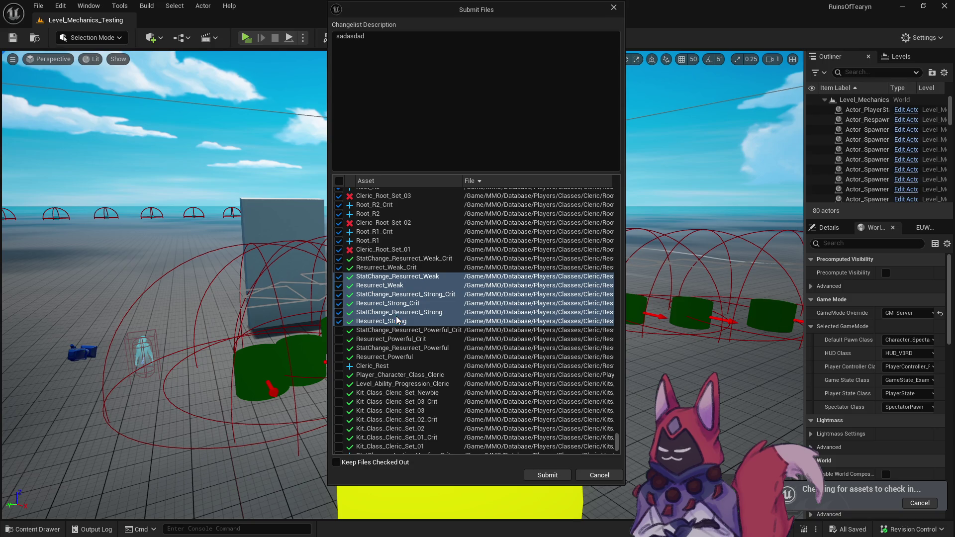
{"action": "right_click", "coordinate": [339, 339]}
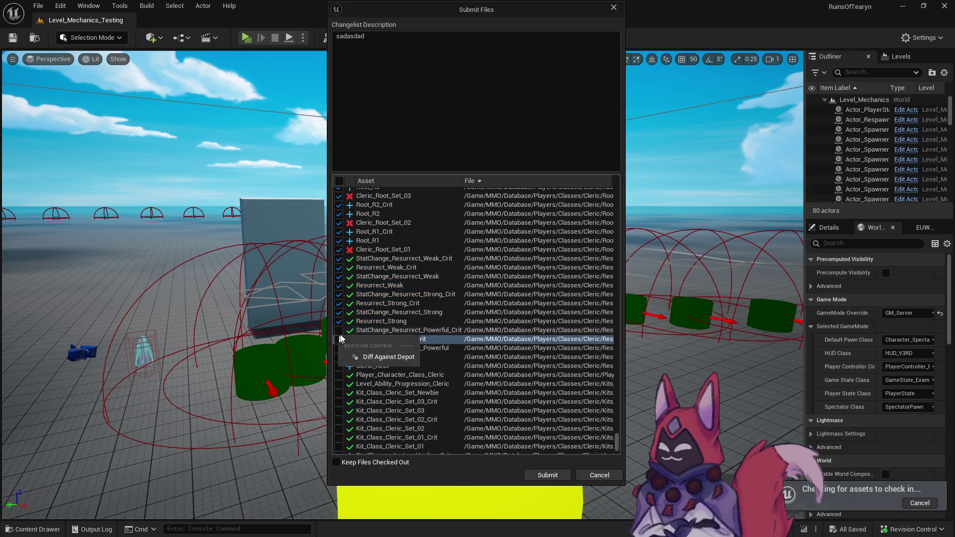
Tick the Resurrect_Powerful assets, Cleric_Rest, Player_Character_Class_Cleric and Level_Ability_Progression_Cleric.
{"action": "left_click", "coordinate": [339, 330]}
{"action": "left_click", "coordinate": [338, 339]}
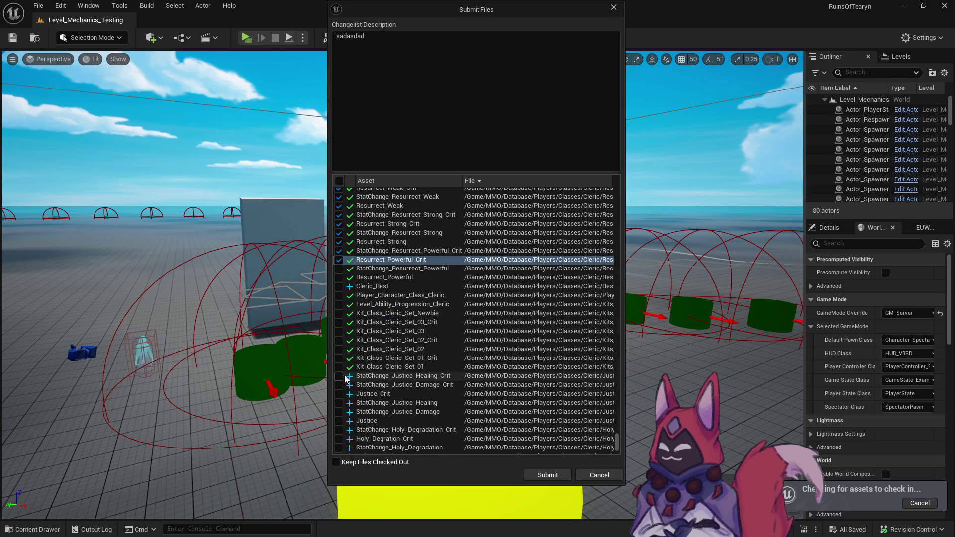
{"action": "scroll", "coordinate": [341, 343], "scroll_direction": "down", "scroll_amount": 5}
{"action": "left_click", "coordinate": [339, 220]}
{"action": "left_click", "coordinate": [338, 229]}
{"action": "left_click", "coordinate": [338, 238]}
{"action": "left_click", "coordinate": [339, 247]}
{"action": "left_click", "coordinate": [338, 256]}
Tick the Kit_Class_Cleric sets: Newbie plus Set_01, Set_02 and Set_03 with their Crit variants.
{"action": "left_click", "coordinate": [338, 265]}
{"action": "left_click", "coordinate": [338, 274]}
{"action": "left_click", "coordinate": [339, 283]}
{"action": "left_click", "coordinate": [338, 292]}
{"action": "left_click", "coordinate": [338, 302]}
{"action": "left_click", "coordinate": [339, 310]}
{"action": "left_click", "coordinate": [339, 319]}
Include the Justice assets and their Healing and Damage stat changes, including Crit versions.
{"action": "left_click", "coordinate": [338, 328]}
{"action": "left_click", "coordinate": [339, 337]}
{"action": "left_click", "coordinate": [339, 346]}
{"action": "left_click", "coordinate": [339, 355]}
{"action": "left_click", "coordinate": [338, 364]}
{"action": "left_click", "coordinate": [339, 372]}
Include the Holy Degradation and Holy Blast assets with their stat changes and Crit variants.
{"action": "left_click", "coordinate": [338, 390]}
{"action": "left_click", "coordinate": [338, 382]}
{"action": "left_click", "coordinate": [339, 400]}
{"action": "left_click", "coordinate": [338, 408]}
{"action": "left_click", "coordinate": [339, 417]}
{"action": "left_click", "coordinate": [338, 426]}
{"action": "scroll", "coordinate": [339, 423], "scroll_direction": "down", "scroll_amount": 8}
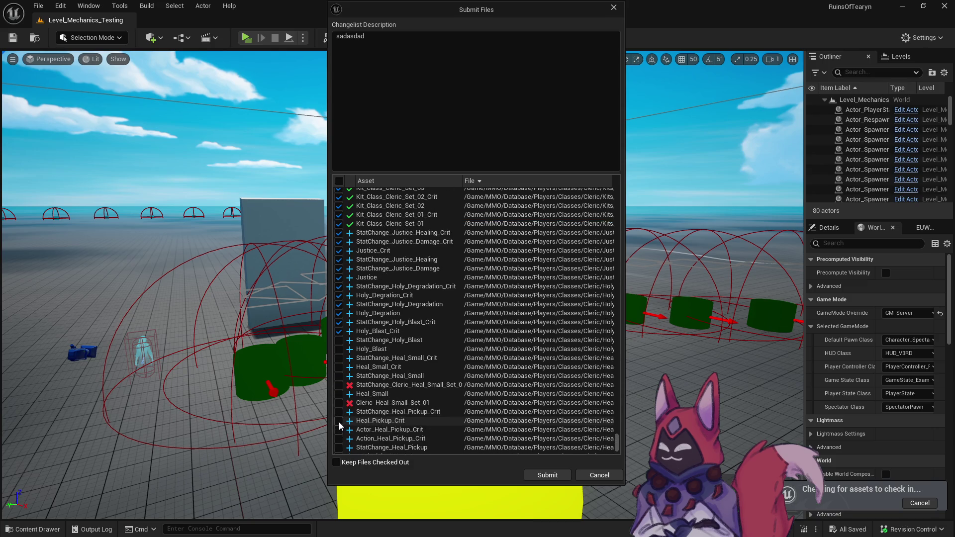
{"action": "left_click", "coordinate": [338, 228]}
{"action": "left_click", "coordinate": [339, 238]}
Include the Heal_Small assets, their stat changes and Cleric_Heal_Small_Set_01.
{"action": "left_click", "coordinate": [338, 247]}
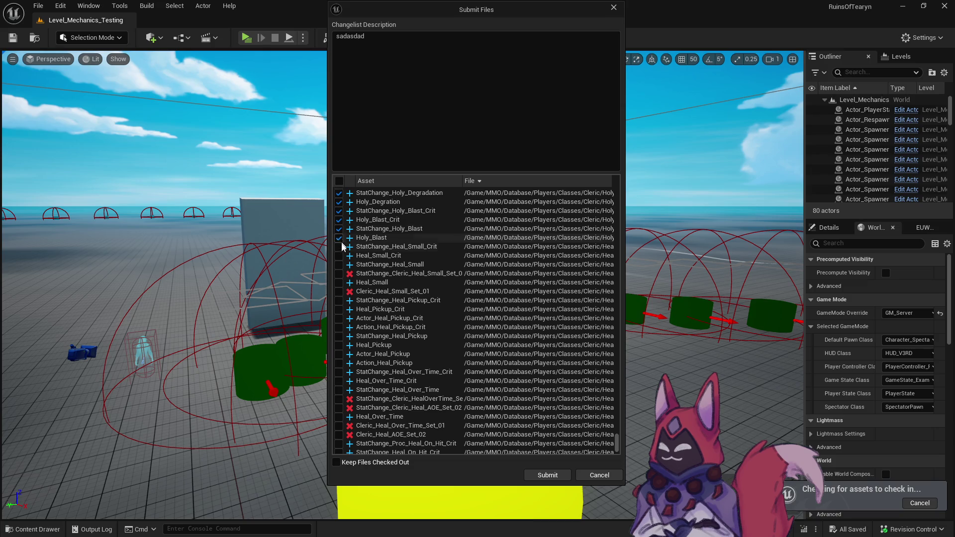
{"action": "left_click", "coordinate": [338, 255]}
{"action": "left_click", "coordinate": [338, 264]}
{"action": "left_click", "coordinate": [339, 273]}
{"action": "left_click", "coordinate": [339, 282]}
{"action": "left_click", "coordinate": [338, 291]}
Include the Heal_Pickup stat change, actor and action assets, both normal and Crit.
{"action": "left_click", "coordinate": [339, 300]}
{"action": "left_click", "coordinate": [338, 308]}
{"action": "left_click", "coordinate": [339, 318]}
{"action": "left_click", "coordinate": [339, 327]}
{"action": "left_click", "coordinate": [339, 335]}
{"action": "left_click", "coordinate": [338, 344]}
{"action": "left_click", "coordinate": [339, 354]}
{"action": "left_click", "coordinate": [339, 362]}
Include the Heal_Over_Time assets, Cleric_Heal_Over_Time_Set_01 and Cleric_Heal_AOE_Set_02 with stat changes.
{"action": "left_click", "coordinate": [338, 372]}
{"action": "left_click", "coordinate": [338, 380]}
{"action": "left_click", "coordinate": [339, 389]}
{"action": "left_click", "coordinate": [339, 398]}
{"action": "left_click", "coordinate": [339, 407]}
{"action": "left_click", "coordinate": [339, 416]}
{"action": "left_click", "coordinate": [338, 425]}
{"action": "left_click", "coordinate": [338, 434]}
{"action": "scroll", "coordinate": [340, 427], "scroll_direction": "down", "scroll_amount": 3}
{"action": "scroll", "coordinate": [341, 412], "scroll_direction": "down", "scroll_amount": 2}
Include the Heal_On_Hit and Proc_Heal_On_Hit assets with their stat changes and Crit variants.
{"action": "left_click", "coordinate": [338, 347]}
{"action": "left_click", "coordinate": [339, 357]}
{"action": "left_click", "coordinate": [338, 365]}
{"action": "left_click", "coordinate": [338, 375]}
{"action": "left_click", "coordinate": [338, 384]}
{"action": "left_click", "coordinate": [338, 393]}
{"action": "left_click", "coordinate": [339, 402]}
{"action": "scroll", "coordinate": [344, 397], "scroll_direction": "down", "scroll_amount": 5}
{"action": "left_click", "coordinate": [339, 299]}
Include the Heal_Big assets, their stat changes and Cleric_Heal_Big_Set_03.
{"action": "left_click", "coordinate": [338, 308]}
{"action": "left_click", "coordinate": [338, 316]}
{"action": "left_click", "coordinate": [339, 325]}
{"action": "left_click", "coordinate": [338, 334]}
{"action": "left_click", "coordinate": [338, 352]}
{"action": "left_click", "coordinate": [339, 343]}
Include the Heal_AOE_Over_Time and Heal_AOE_Ground assets with stat changes and Crit variants.
{"action": "left_click", "coordinate": [339, 361]}
{"action": "left_click", "coordinate": [338, 370]}
{"action": "left_click", "coordinate": [339, 379]}
{"action": "left_click", "coordinate": [339, 388]}
{"action": "left_click", "coordinate": [339, 406]}
{"action": "left_click", "coordinate": [338, 415]}
{"action": "left_click", "coordinate": [339, 397]}
{"action": "scroll", "coordinate": [339, 393], "scroll_direction": "down", "scroll_amount": 5}
Include Heal_AOE_Ground, Cleric_Heal_AOE_Set_03 and Set_01, and the Heal_AOE_Flat assets.
{"action": "left_click", "coordinate": [339, 303]}
{"action": "left_click", "coordinate": [338, 297]}
{"action": "left_click", "coordinate": [339, 314]}
{"action": "left_click", "coordinate": [339, 324]}
{"action": "left_click", "coordinate": [339, 333]}
{"action": "left_click", "coordinate": [339, 350]}
{"action": "left_click", "coordinate": [339, 342]}
{"action": "left_click", "coordinate": [339, 368]}
{"action": "left_click", "coordinate": [338, 378]}
Include all Divine_Savior and Proc_Divine_Savior assets with their stat changes and Crit variants.
{"action": "left_click", "coordinate": [338, 360]}
{"action": "left_click", "coordinate": [339, 386]}
{"action": "left_click", "coordinate": [338, 396]}
{"action": "left_click", "coordinate": [338, 404]}
{"action": "left_click", "coordinate": [338, 413]}
{"action": "left_click", "coordinate": [338, 440]}
{"action": "left_click", "coordinate": [339, 431]}
{"action": "left_click", "coordinate": [339, 422]}
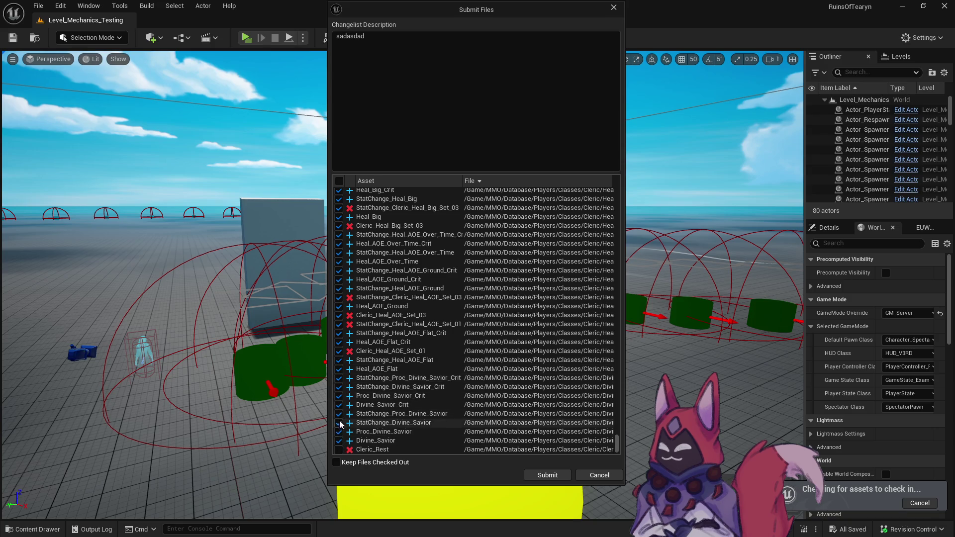
{"action": "scroll", "coordinate": [340, 423], "scroll_direction": "down", "scroll_amount": 5}
Include the removed and new Cleric_Rest, Cleric_Buff and Cleric_Auto_Attack assets with their stat changes.
{"action": "left_click", "coordinate": [339, 288]}
{"action": "left_click", "coordinate": [339, 297]}
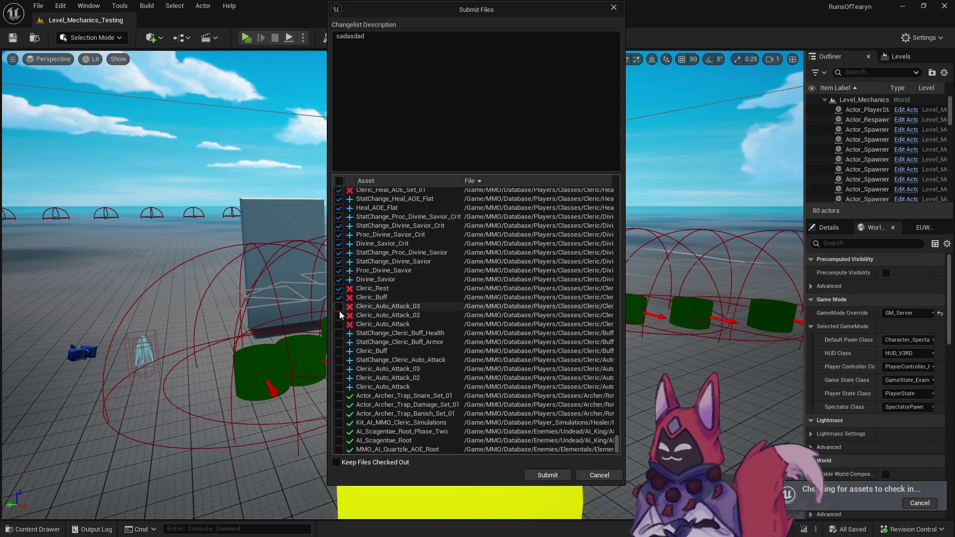
{"action": "left_click", "coordinate": [339, 315]}
{"action": "left_click", "coordinate": [339, 323]}
{"action": "left_click", "coordinate": [339, 333]}
{"action": "left_click", "coordinate": [339, 342]}
{"action": "left_click", "coordinate": [338, 351]}
{"action": "left_click", "coordinate": [338, 360]}
{"action": "left_click", "coordinate": [339, 377]}
{"action": "left_click", "coordinate": [339, 386]}
Include the Archer trap actors, Kit_AI_MMO_Cleric_Simulations and the Scagentae and Quartzle AI root assets.
{"action": "left_click", "coordinate": [338, 396]}
{"action": "left_click", "coordinate": [339, 404]}
{"action": "left_click", "coordinate": [338, 414]}
{"action": "left_click", "coordinate": [338, 422]}
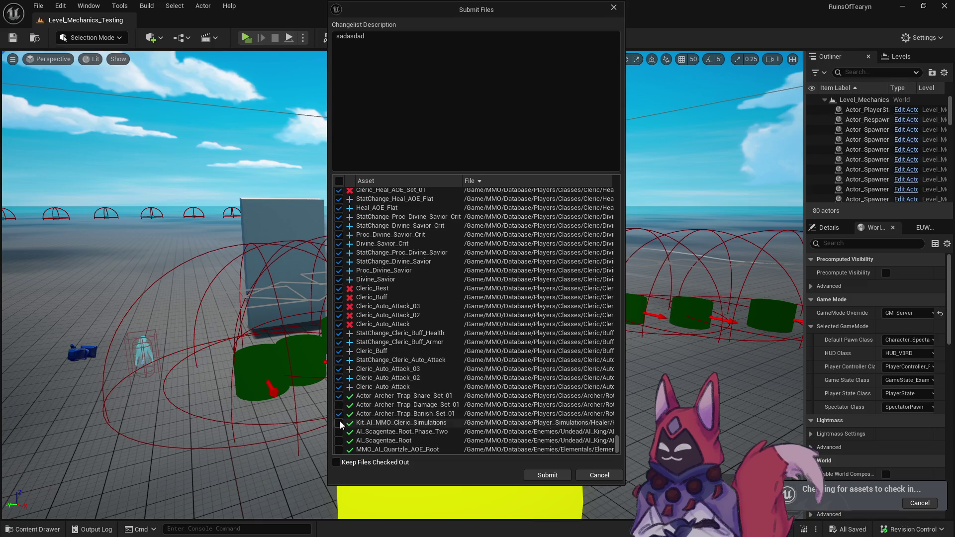
{"action": "left_click", "coordinate": [339, 431]}
{"action": "left_click", "coordinate": [339, 440]}
{"action": "left_click", "coordinate": [339, 449]}
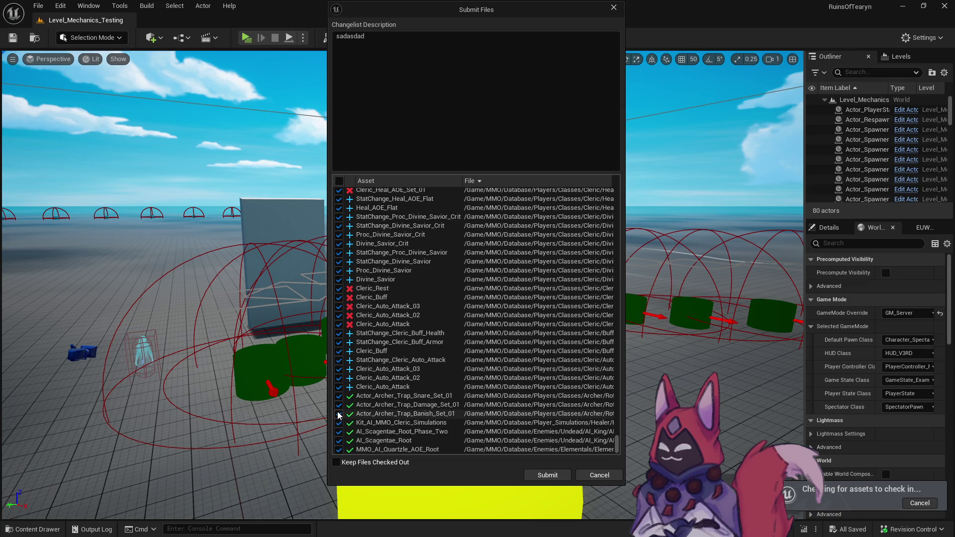
{"action": "left_click_drag", "start_coordinate": [618, 445], "coordinate": [617, 175]}
Tick the RuinsOfTearyn project file, Struct_Action_Appearance, SceneComponent_Action, SoundCue_Twinkle and Actor_Trap_Master.
{"action": "left_click", "coordinate": [339, 191]}
{"action": "left_click", "coordinate": [339, 200]}
{"action": "left_click", "coordinate": [338, 210]}
{"action": "left_click", "coordinate": [339, 219]}
{"action": "left_click", "coordinate": [339, 227]}
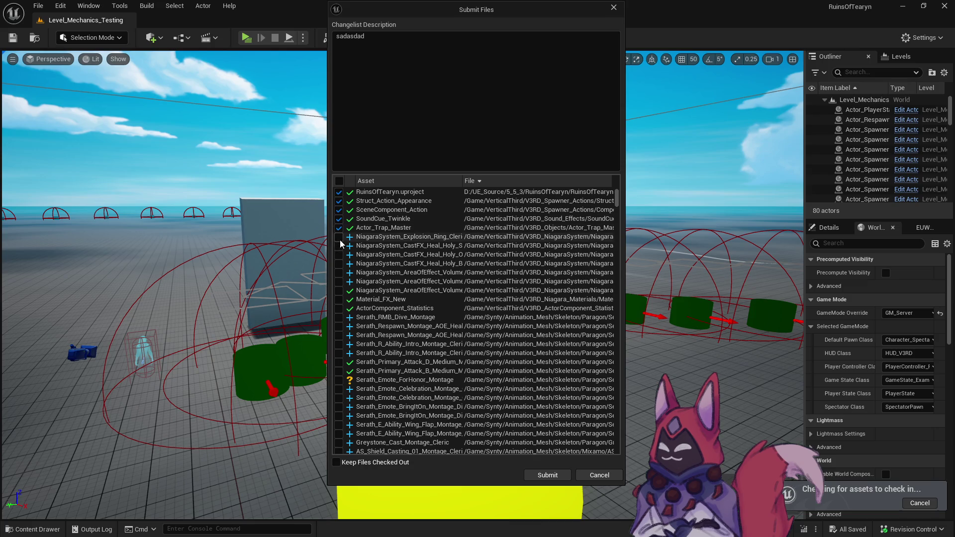
Include the three holy heal effects, AoE volume effects, Material_FX_New, ActorComponent_Statistics and Serath dive/respawn montages.
{"action": "left_click", "coordinate": [339, 245]}
{"action": "left_click", "coordinate": [340, 254]}
{"action": "left_click", "coordinate": [340, 264]}
{"action": "left_click", "coordinate": [339, 290]}
{"action": "left_click", "coordinate": [338, 299]}
{"action": "left_click", "coordinate": [339, 308]}
{"action": "left_click", "coordinate": [339, 318]}
{"action": "left_click", "coordinate": [339, 327]}
{"action": "left_click", "coordinate": [338, 335]}
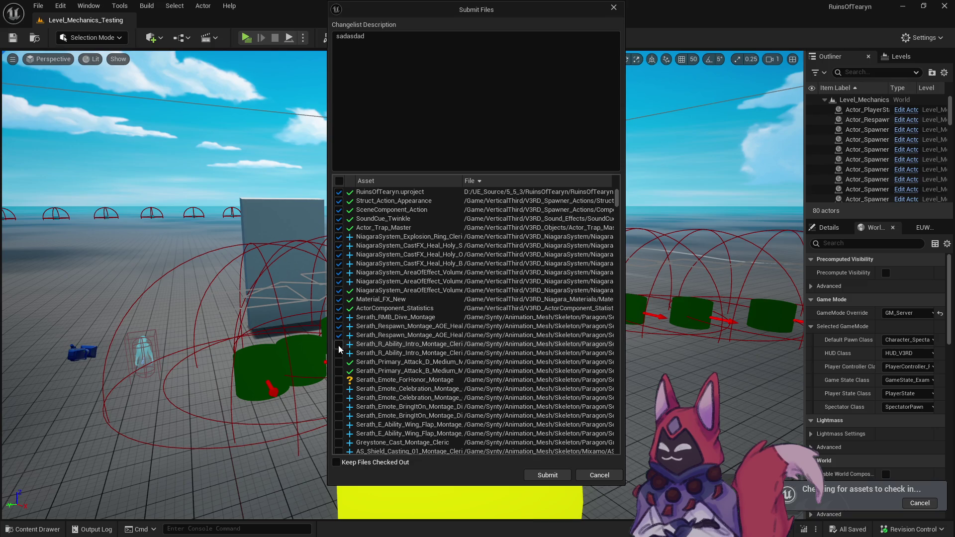
Include the Serath R intro, primary attack, emote and wing flap montages plus all shield casting montages.
{"action": "scroll", "coordinate": [339, 350], "scroll_direction": "down", "scroll_amount": 5}
{"action": "left_click", "coordinate": [342, 233]}
{"action": "left_click", "coordinate": [339, 242]}
{"action": "left_click", "coordinate": [339, 250]}
{"action": "left_click", "coordinate": [339, 259]}
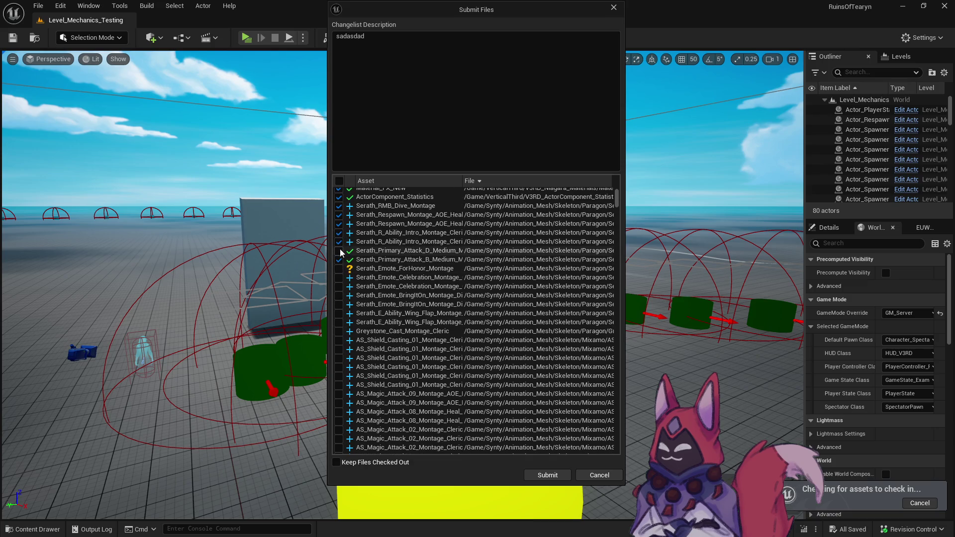
{"action": "left_click", "coordinate": [338, 304]}
{"action": "left_click", "coordinate": [339, 313]}
{"action": "left_click", "coordinate": [338, 321]}
{"action": "left_click", "coordinate": [339, 340]}
{"action": "left_click", "coordinate": [339, 332]}
{"action": "left_click", "coordinate": [339, 350]}
{"action": "left_click", "coordinate": [338, 358]}
{"action": "left_click", "coordinate": [339, 367]}
{"action": "left_click", "coordinate": [339, 375]}
{"action": "left_click", "coordinate": [339, 385]}
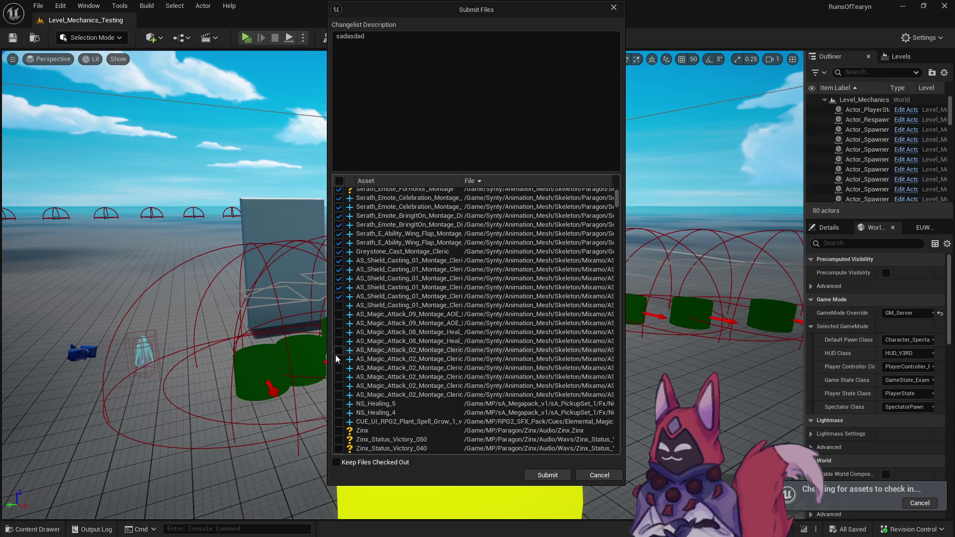
Include the magic attack 09, 08 and 02 montages, NS_Healing_5, NS_Healing_4 and the plant-spell-grow cue.
{"action": "scroll", "coordinate": [335, 354], "scroll_direction": "down", "scroll_amount": 5}
{"action": "left_click", "coordinate": [339, 266]}
{"action": "left_click", "coordinate": [339, 275]}
{"action": "left_click", "coordinate": [339, 284]}
{"action": "left_click", "coordinate": [339, 293]}
{"action": "left_click", "coordinate": [339, 302]}
{"action": "left_click", "coordinate": [338, 310]}
{"action": "left_click", "coordinate": [339, 320]}
{"action": "left_click", "coordinate": [339, 329]}
{"action": "left_click", "coordinate": [338, 338]}
{"action": "left_click", "coordinate": [339, 347]}
{"action": "left_click", "coordinate": [339, 356]}
{"action": "left_click", "coordinate": [340, 365]}
{"action": "left_click", "coordinate": [340, 374]}
Check the changelist description, submit the changelist to revision control, and close Unreal Editor.
{"action": "scroll", "coordinate": [530, 395], "scroll_direction": "down", "scroll_amount": 2}
{"action": "left_click", "coordinate": [481, 109]}
{"action": "left_click", "coordinate": [555, 476]}
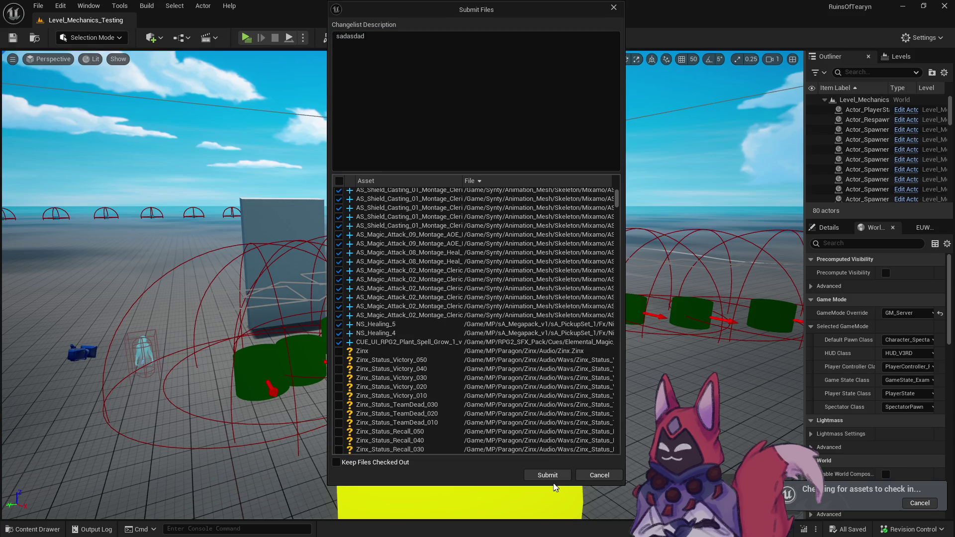
{"action": "left_click", "coordinate": [548, 477]}
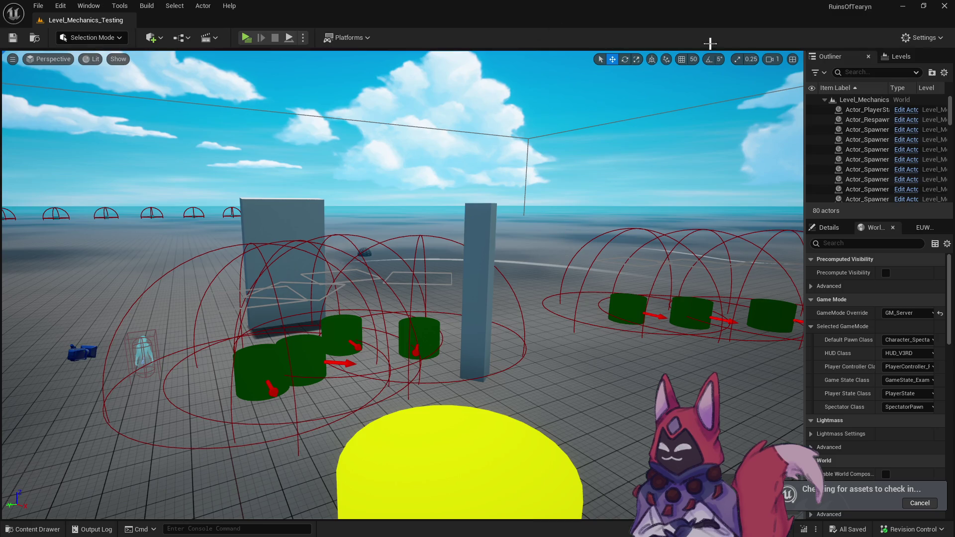
{"action": "left_click", "coordinate": [944, 6]}
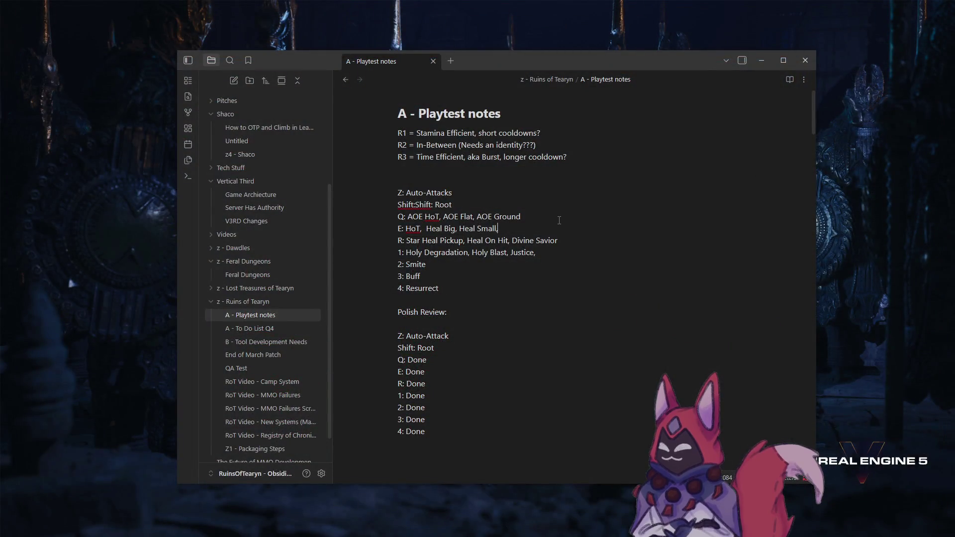
Delete the ability and polish-review lists from the playtest notes.
{"action": "left_click", "coordinate": [476, 434]}
{"action": "key", "text": "shift+Up"}
{"action": "key", "text": "shift+Up"}
{"action": "key", "text": "shift+Up"}
{"action": "key", "text": "BackSpace"}
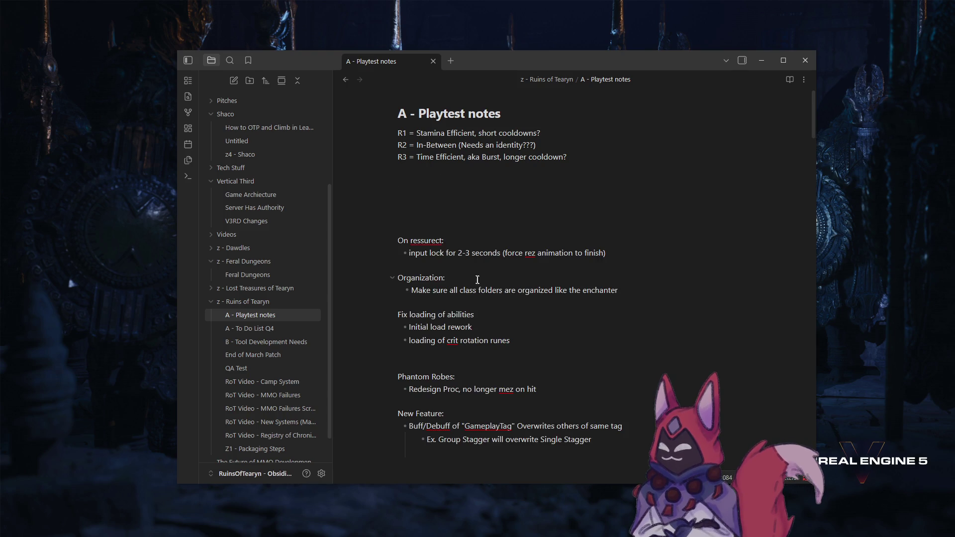
Add the class lines 'Rogue or Mage or Archer' and 'Mage????' below R3.
{"action": "key", "text": "Up"}
{"action": "key", "text": "Up"}
{"action": "key", "text": "Up"}
{"action": "type", "text": "ogue o"}
{"action": "key", "text": "Return"}
{"action": "key", "text": "Return"}
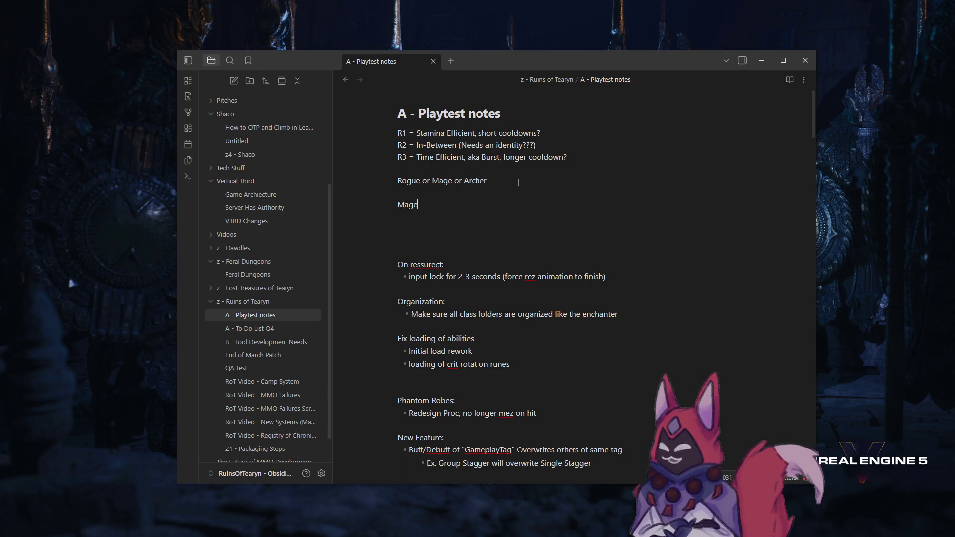
{"action": "type", "text": "????"}
Select the Mage???? line, then switch to the Ruins of Tearyn DEMO store page.
{"action": "key", "text": "Home"}
{"action": "key", "text": "Up"}
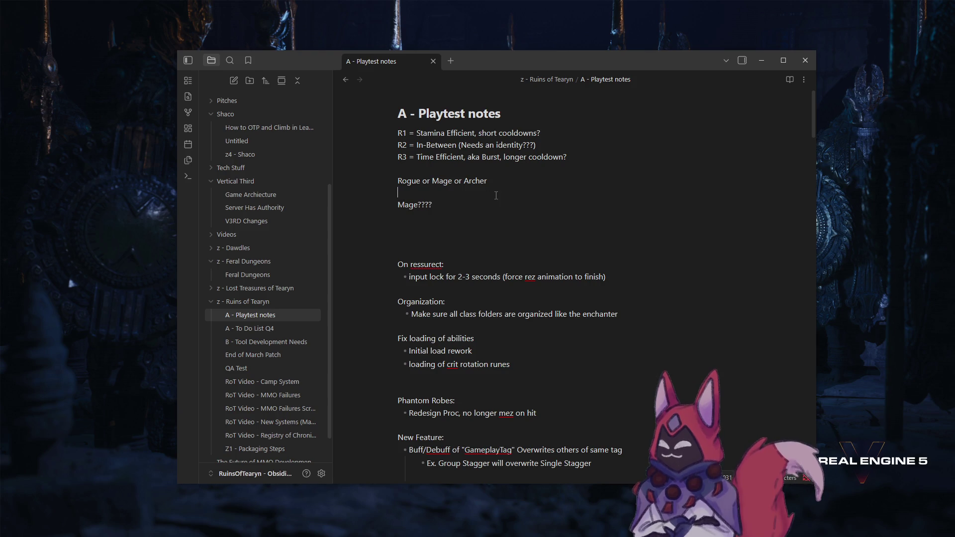
{"action": "triple_click", "coordinate": [445, 204]}
{"action": "left_click", "coordinate": [446, 205]}
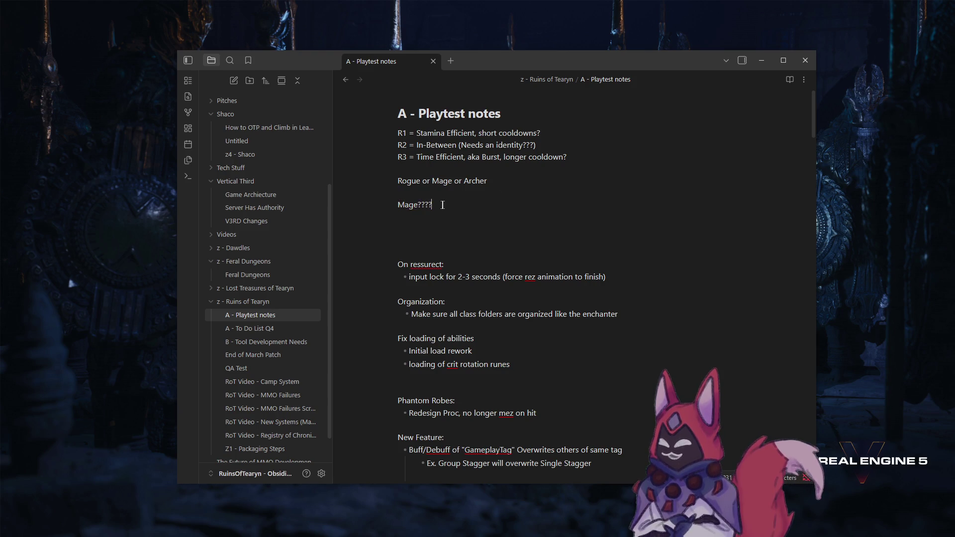
{"action": "triple_click", "coordinate": [460, 208]}
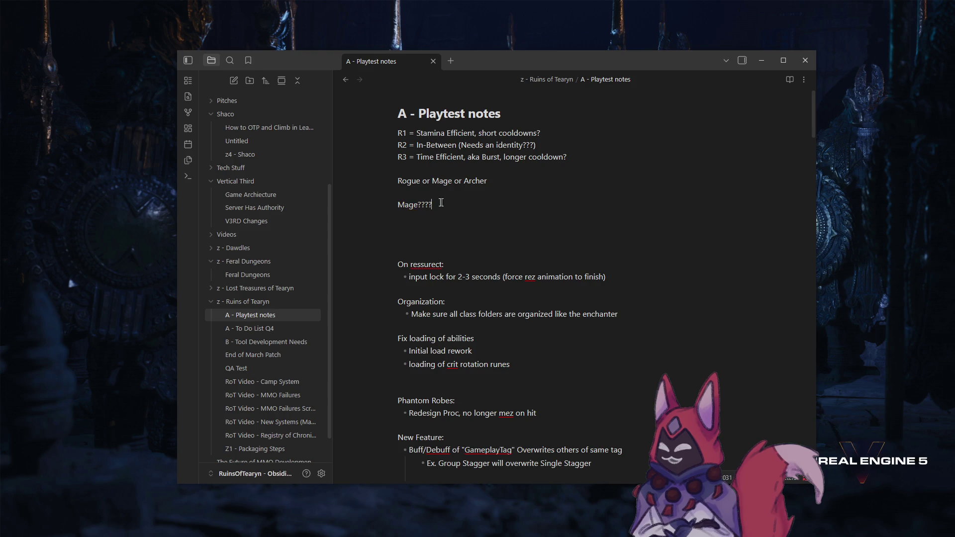
{"action": "left_click", "coordinate": [457, 197]}
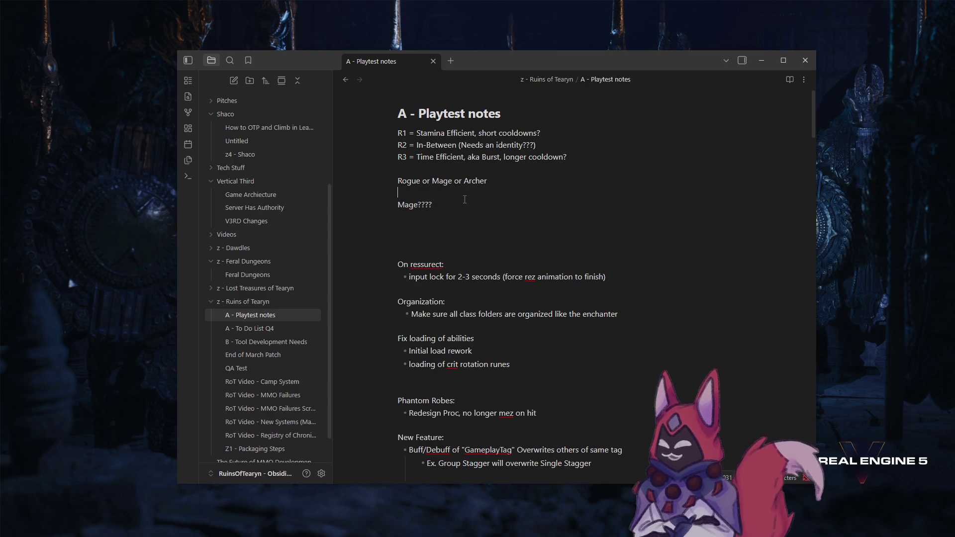
{"action": "triple_click", "coordinate": [463, 201]}
{"action": "left_click", "coordinate": [464, 202]}
{"action": "triple_click", "coordinate": [477, 203]}
{"action": "left_click", "coordinate": [503, 204]}
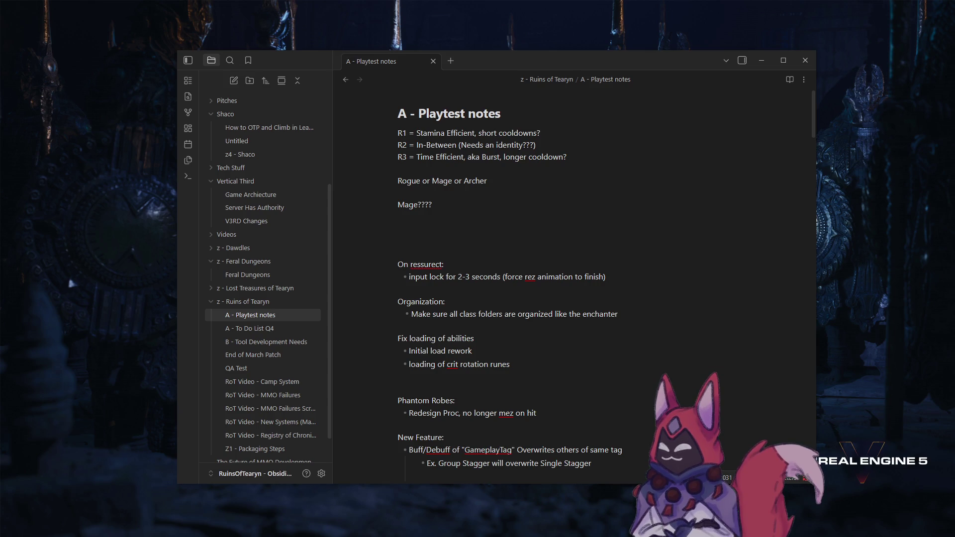
{"action": "key", "text": "alt+Tab"}
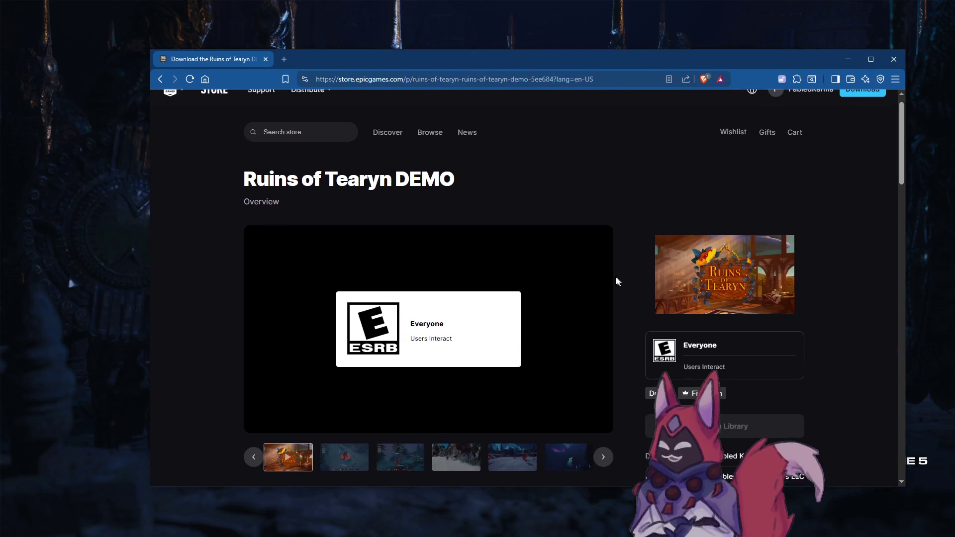
{"action": "left_click_drag", "start_coordinate": [389, 188], "coordinate": [485, 183]}
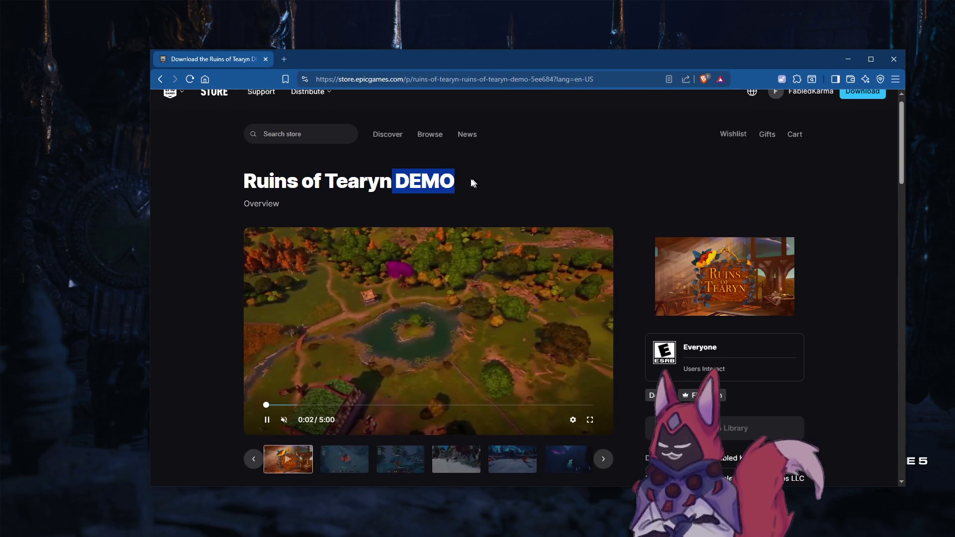
{"action": "scroll", "coordinate": [425, 182], "scroll_direction": "down", "scroll_amount": 3}
{"action": "scroll", "coordinate": [433, 249], "scroll_direction": "down", "scroll_amount": 1}
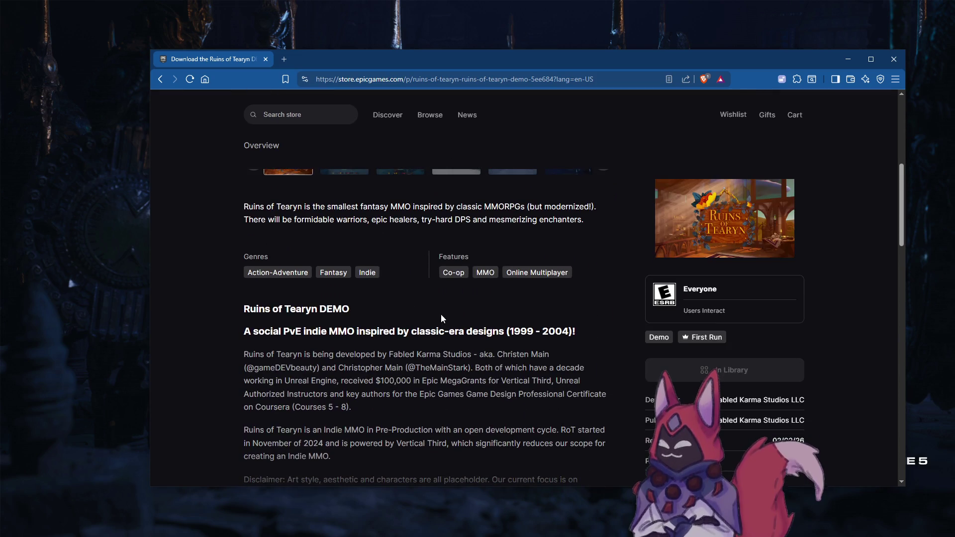
{"action": "scroll", "coordinate": [455, 326], "scroll_direction": "up", "scroll_amount": 6}
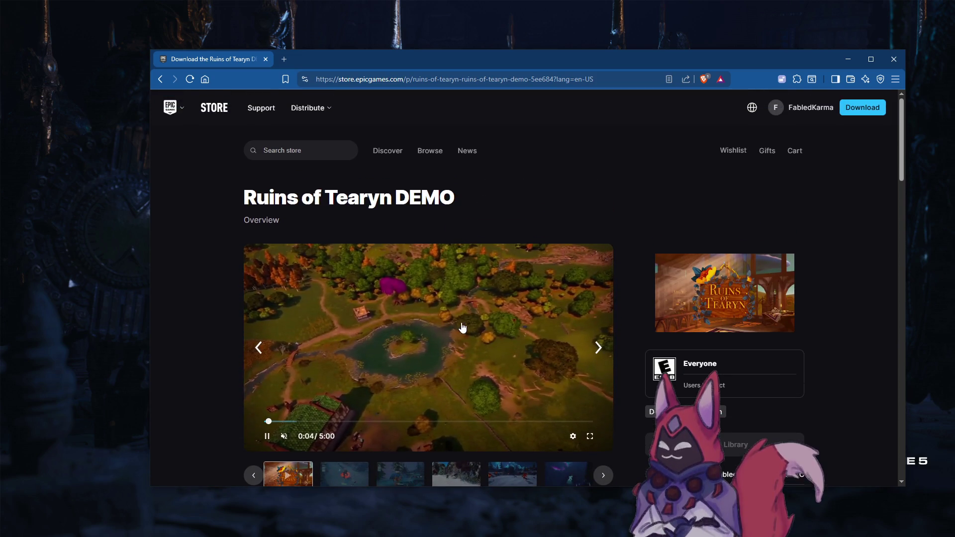
{"action": "scroll", "coordinate": [413, 198], "scroll_direction": "down", "scroll_amount": 10}
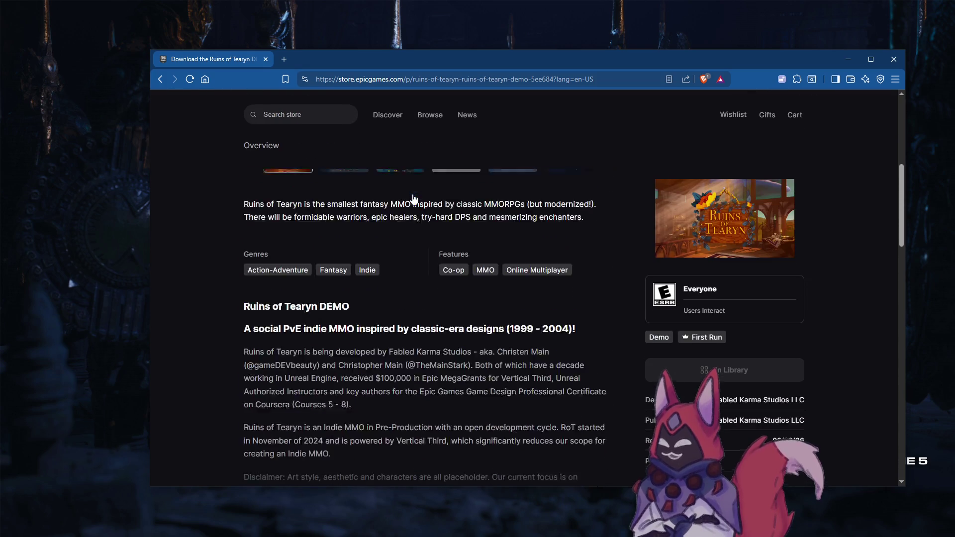
{"action": "scroll", "coordinate": [413, 198], "scroll_direction": "down", "scroll_amount": 3}
{"action": "scroll", "coordinate": [458, 341], "scroll_direction": "up", "scroll_amount": 8}
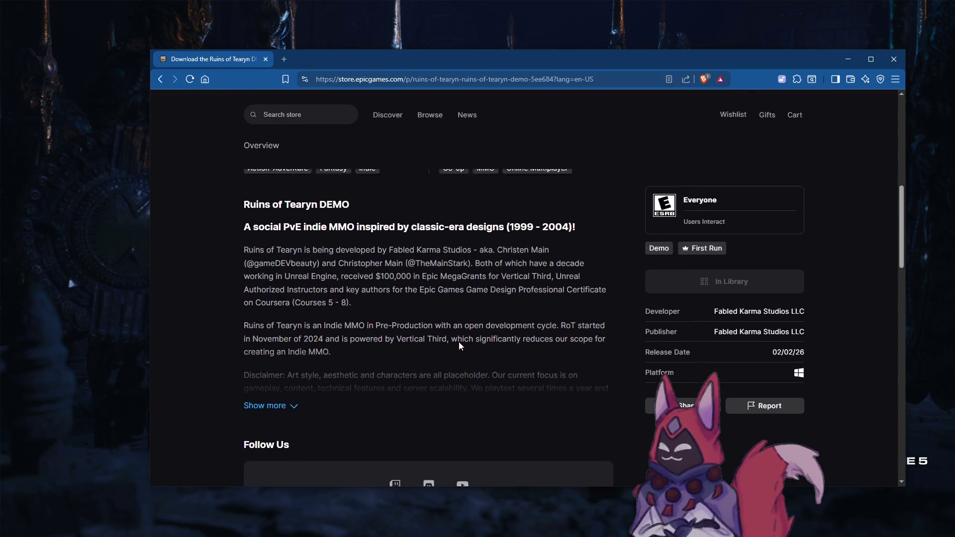
{"action": "scroll", "coordinate": [456, 338], "scroll_direction": "up", "scroll_amount": 5}
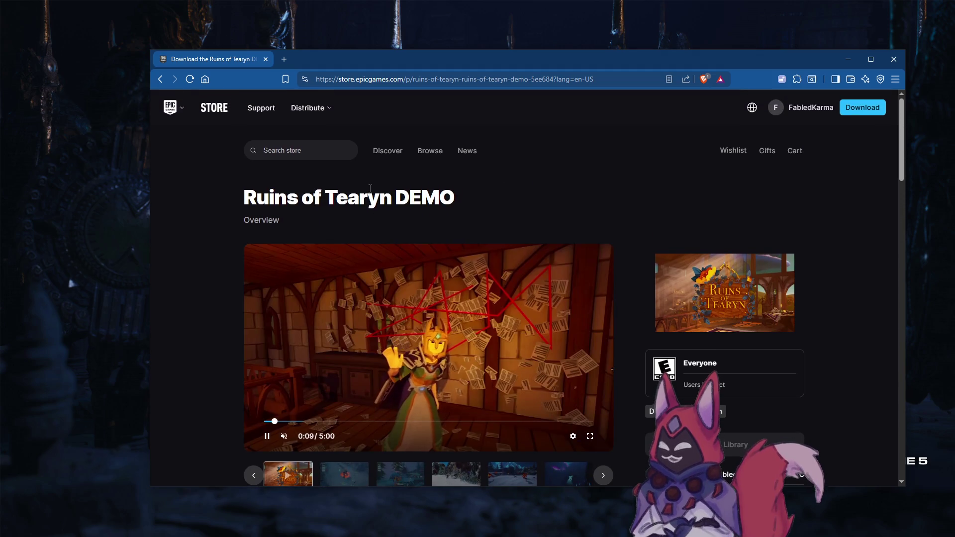
{"action": "left_click", "coordinate": [284, 59]}
Go to YouTube and open the Ruins of Tearyn channel from the account menu.
{"action": "left_click", "coordinate": [492, 119]}
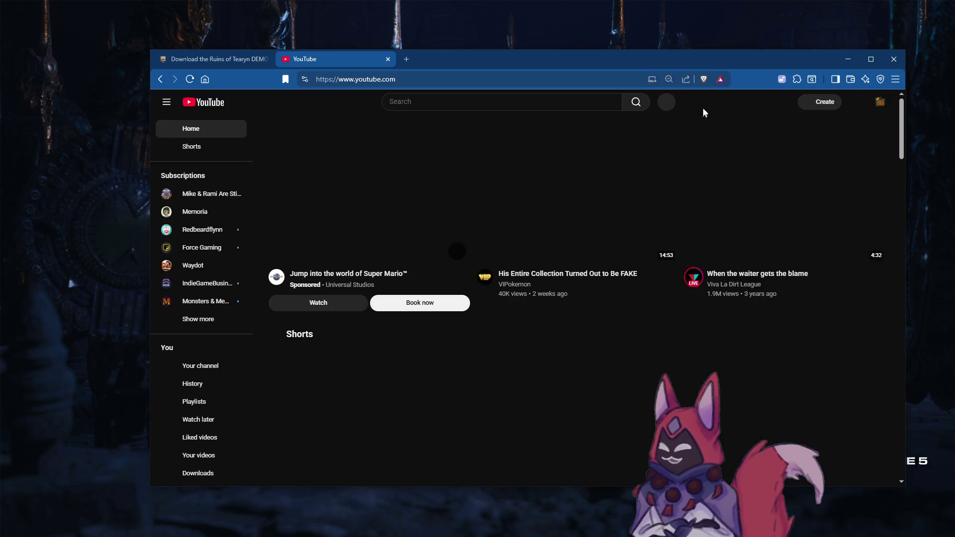
{"action": "left_click", "coordinate": [853, 101]}
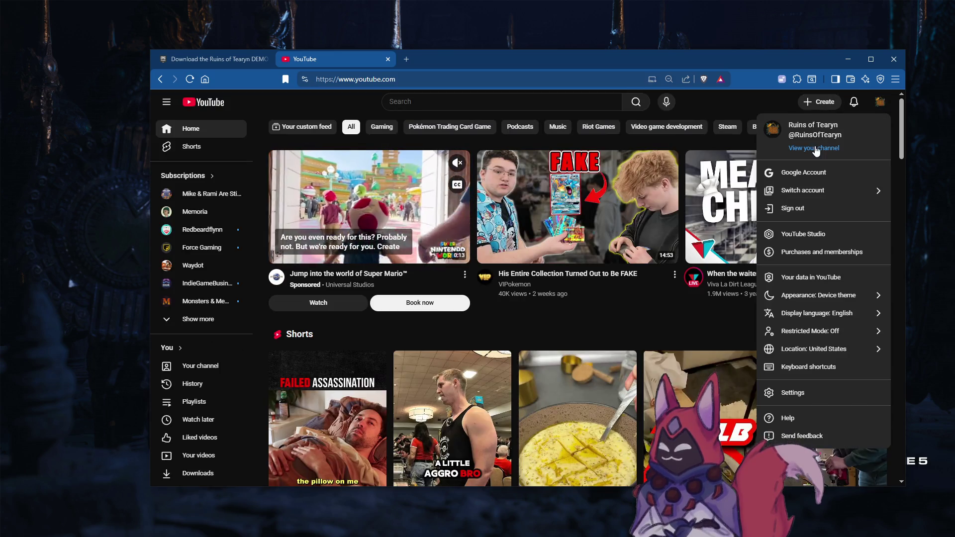
{"action": "left_click", "coordinate": [815, 148]}
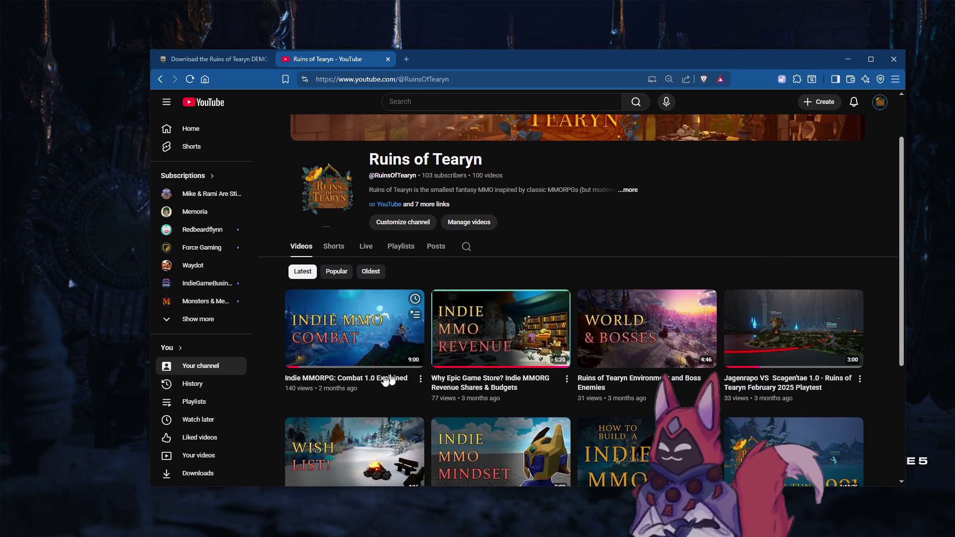
Maximize the browser and browse the channel's latest videos.
{"action": "scroll", "coordinate": [556, 392], "scroll_direction": "down", "scroll_amount": 3}
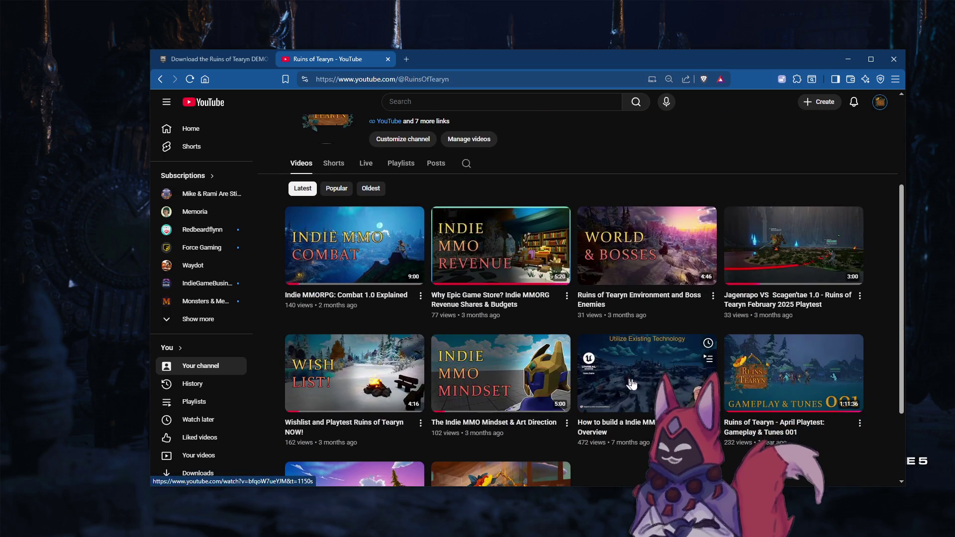
{"action": "scroll", "coordinate": [627, 317], "scroll_direction": "up", "scroll_amount": 3}
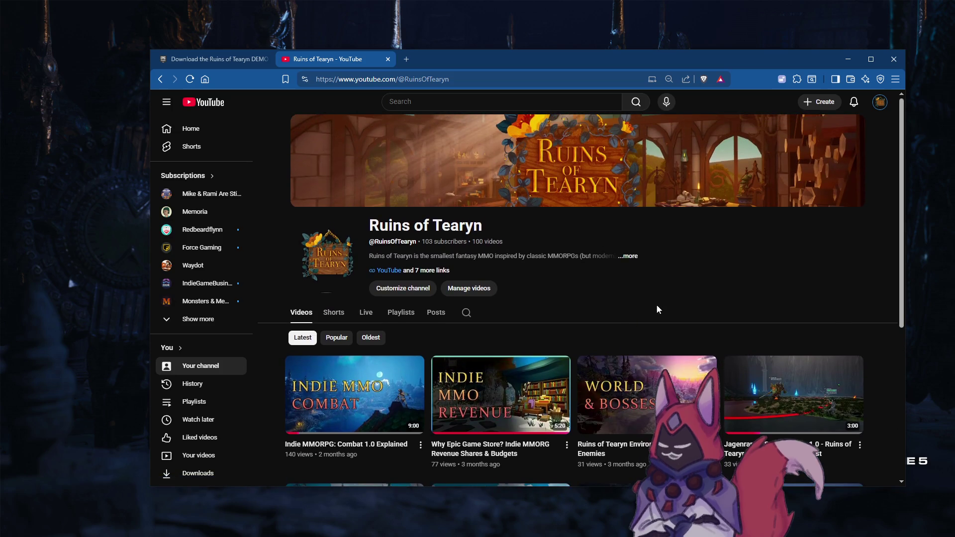
{"action": "double_click", "coordinate": [463, 65]}
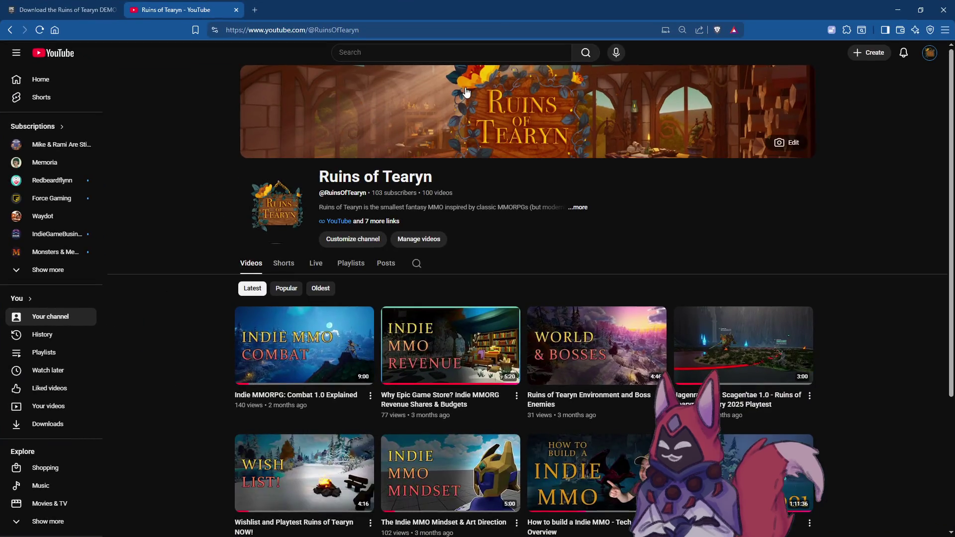
{"action": "scroll", "coordinate": [610, 373], "scroll_direction": "down", "scroll_amount": 3}
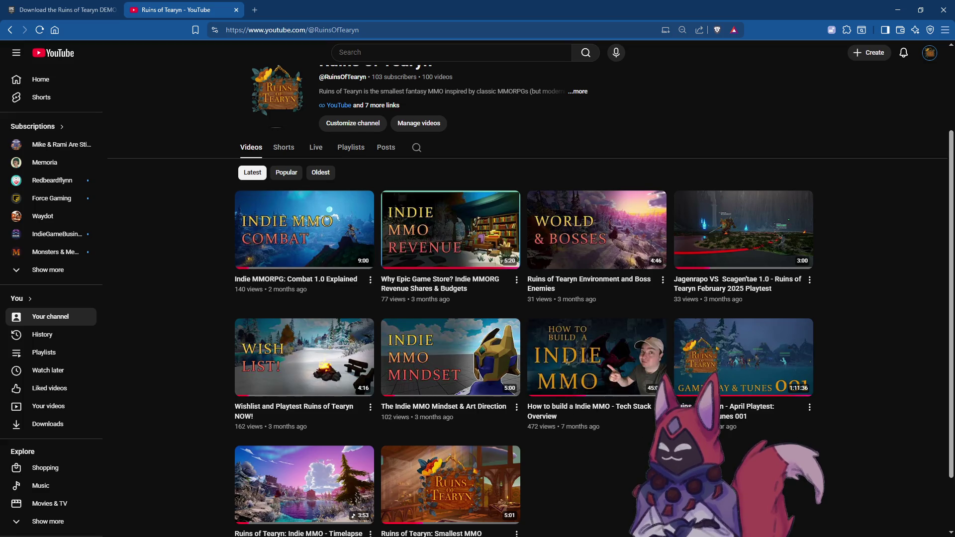
{"action": "scroll", "coordinate": [597, 288], "scroll_direction": "up", "scroll_amount": 3}
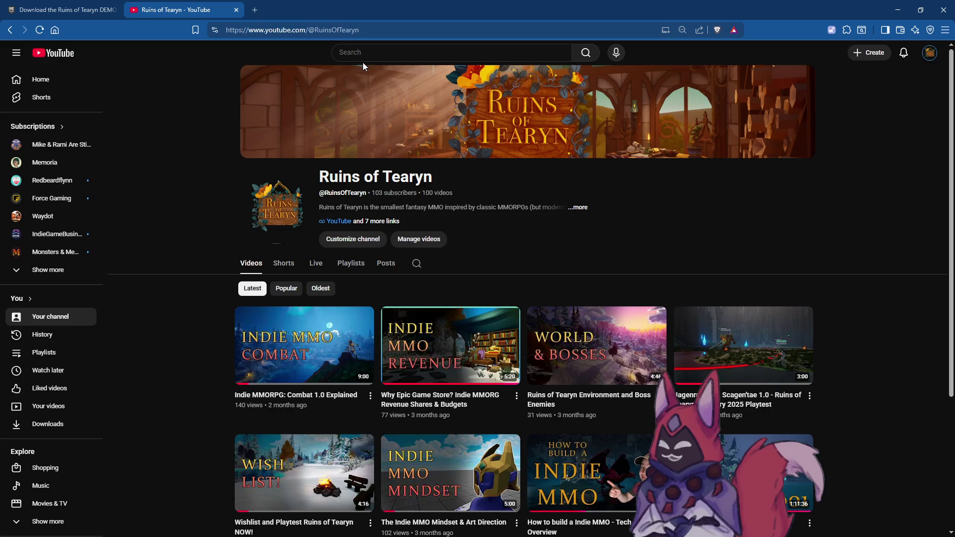
{"action": "right_click", "coordinate": [190, 10]}
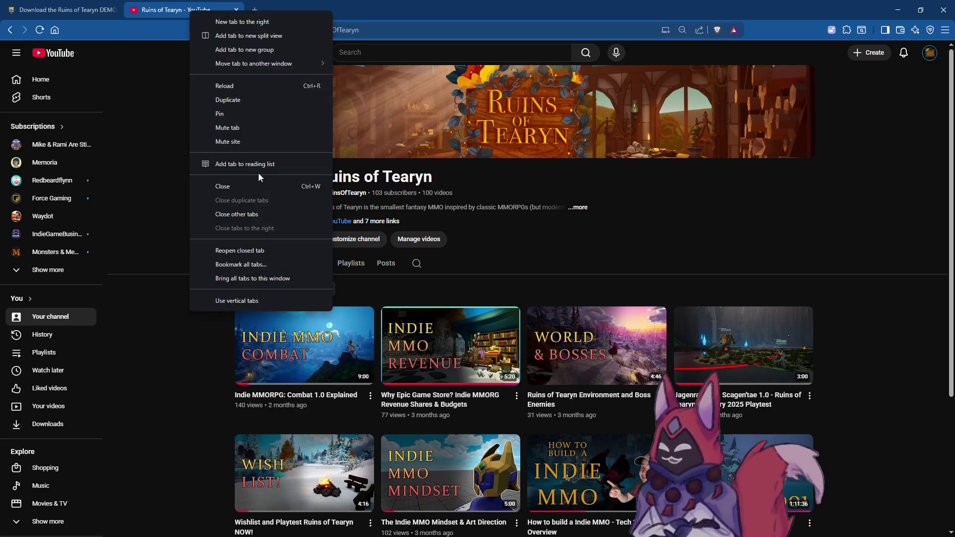
{"action": "left_click", "coordinate": [249, 101]}
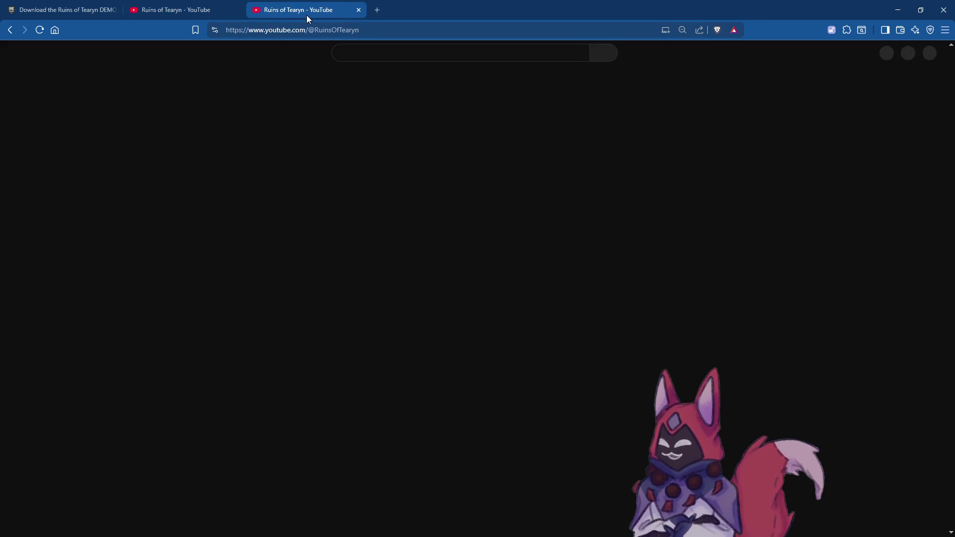
{"action": "left_click", "coordinate": [419, 56]}
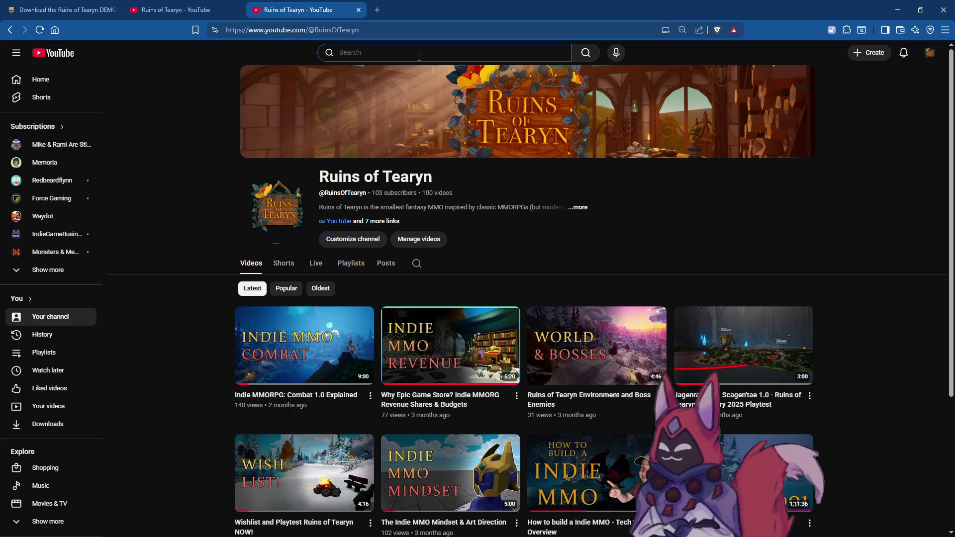
{"action": "type", "text": "vertical third"}
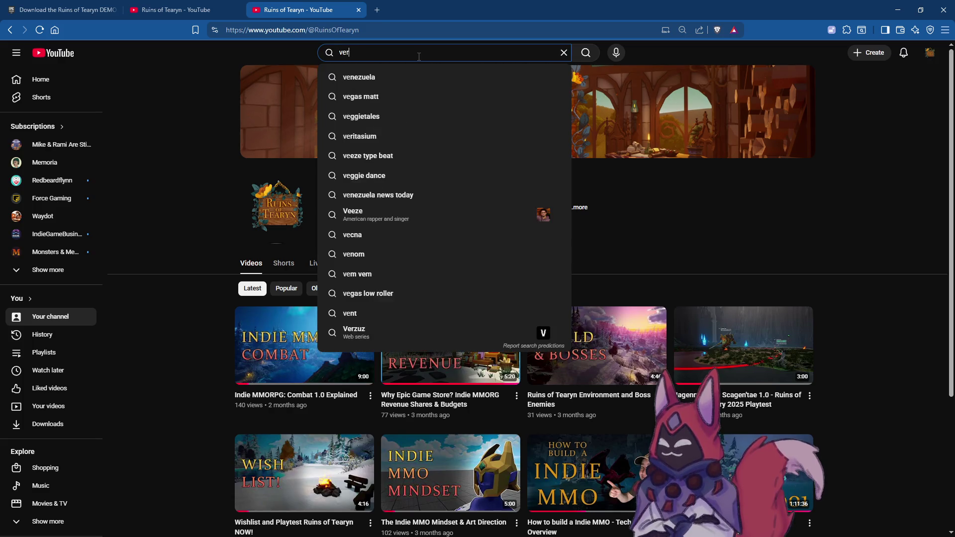
{"action": "key", "text": "Return"}
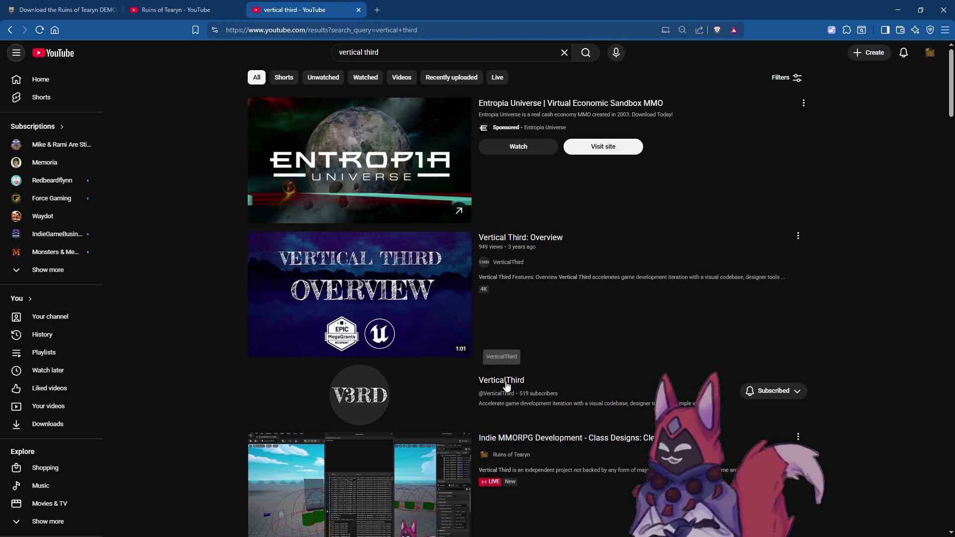
{"action": "left_click", "coordinate": [497, 380]}
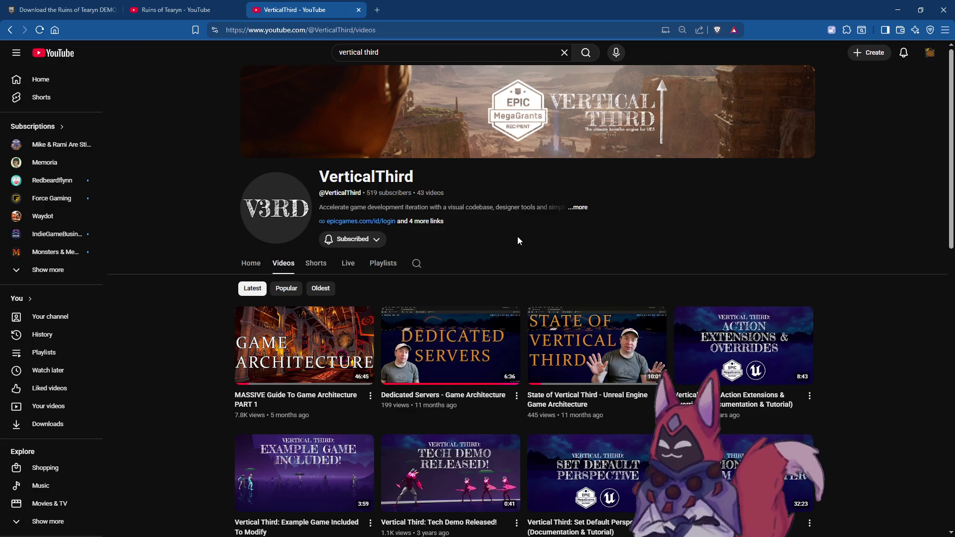
{"action": "scroll", "coordinate": [204, 356], "scroll_direction": "down", "scroll_amount": 1}
{"action": "scroll", "coordinate": [204, 355], "scroll_direction": "down", "scroll_amount": 1}
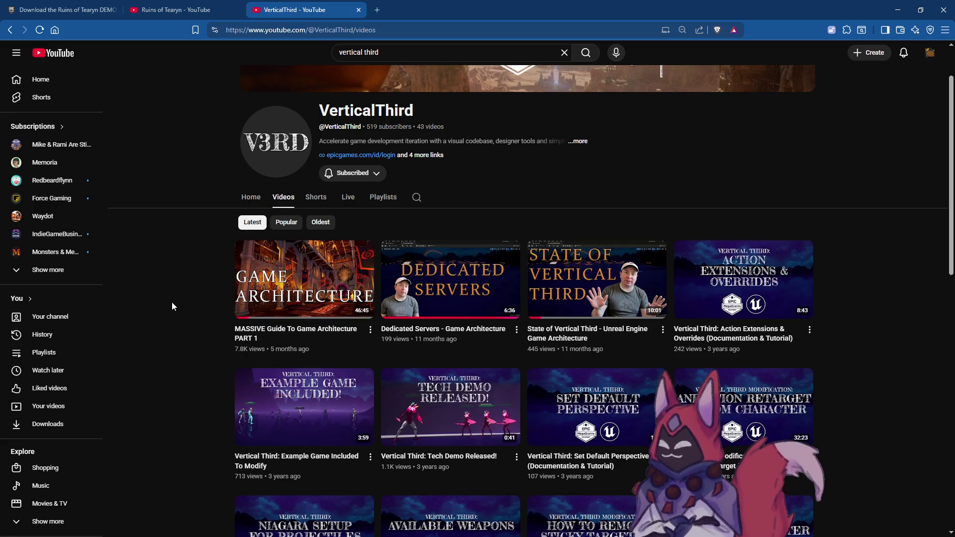
{"action": "scroll", "coordinate": [204, 337], "scroll_direction": "up", "scroll_amount": 1}
{"action": "scroll", "coordinate": [204, 338], "scroll_direction": "up", "scroll_amount": 1}
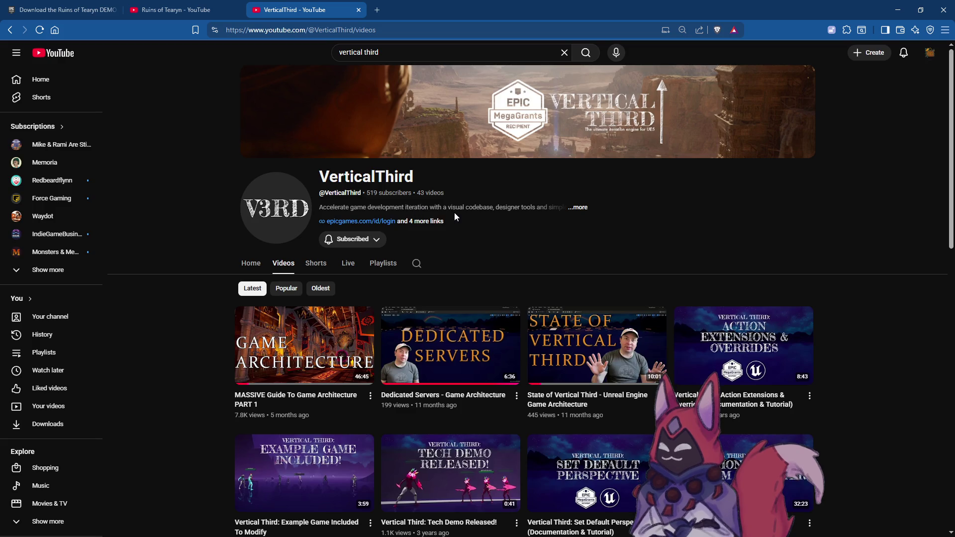
{"action": "left_click_drag", "start_coordinate": [366, 193], "coordinate": [390, 194]}
{"action": "left_click", "coordinate": [383, 193]}
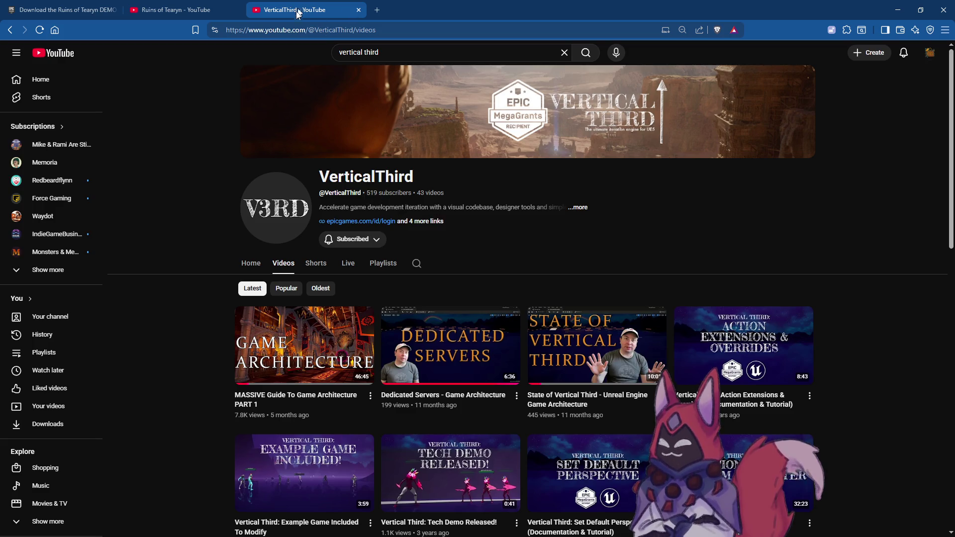
{"action": "key", "text": "ctrl+w"}
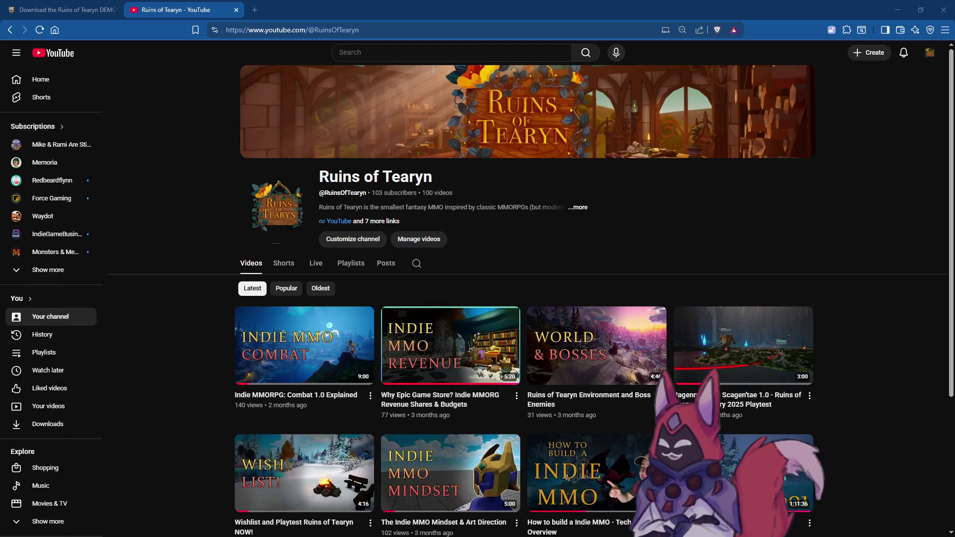